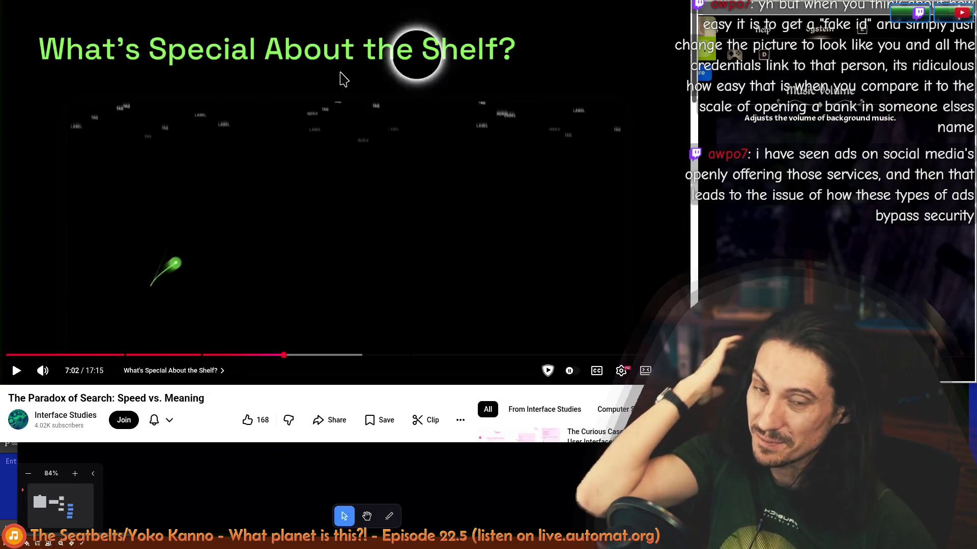
- Play the video, rewind it to about 6:55, let it play on, then pause around 7:05
left_click(313, 230)
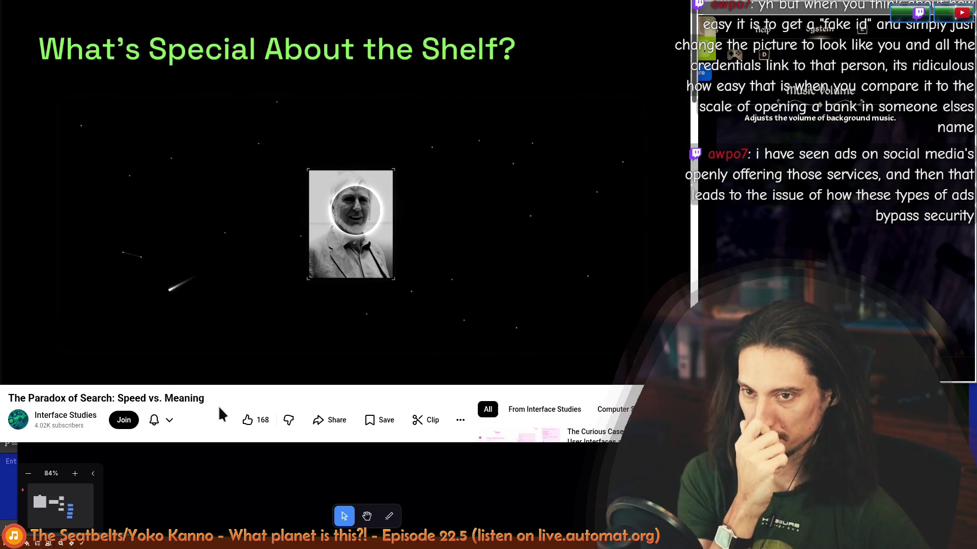
left_click(349, 176)
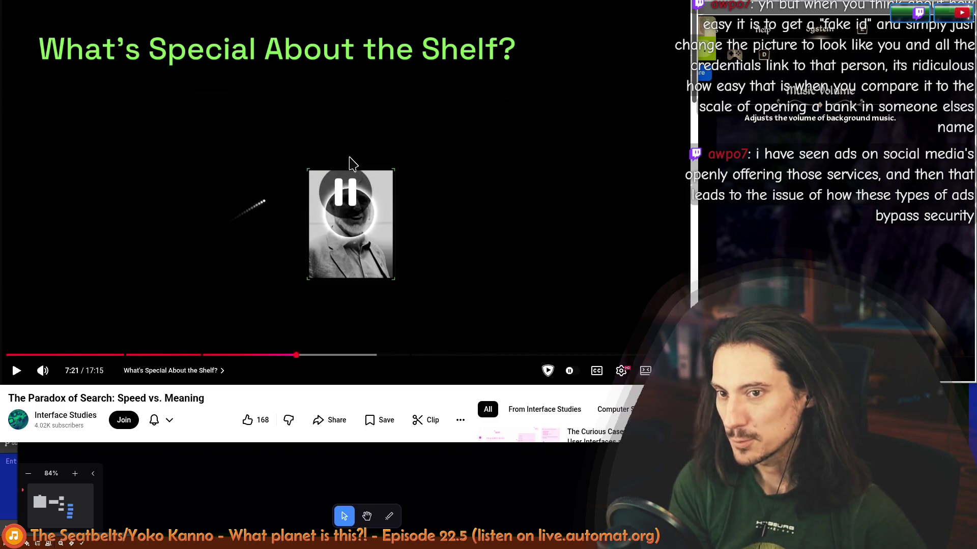
mouse_move(291, 356)
left_click_drag(291, 360, 279, 357)
left_click(280, 304)
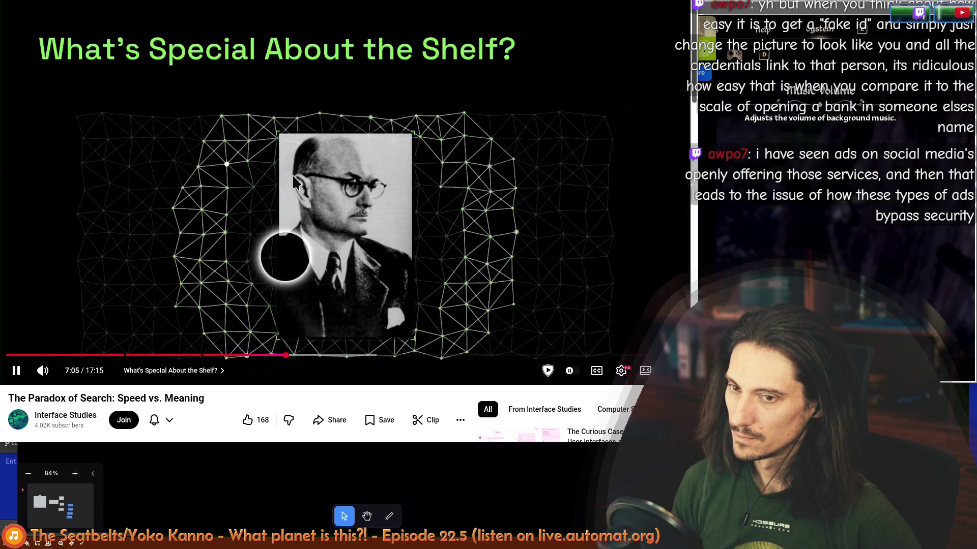
left_click(294, 182)
- In a new tab, search 'edward tolman', then refine the query to 'edward tolman cognitive map'
key("ctrl+t")
type("edward")
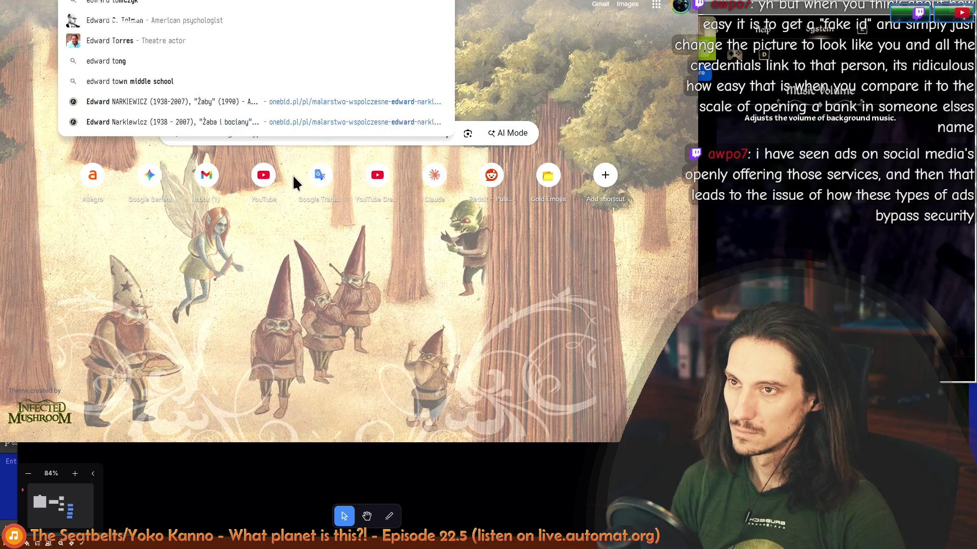
type("l")
key("BackSpace")
type("lman")
key("Return")
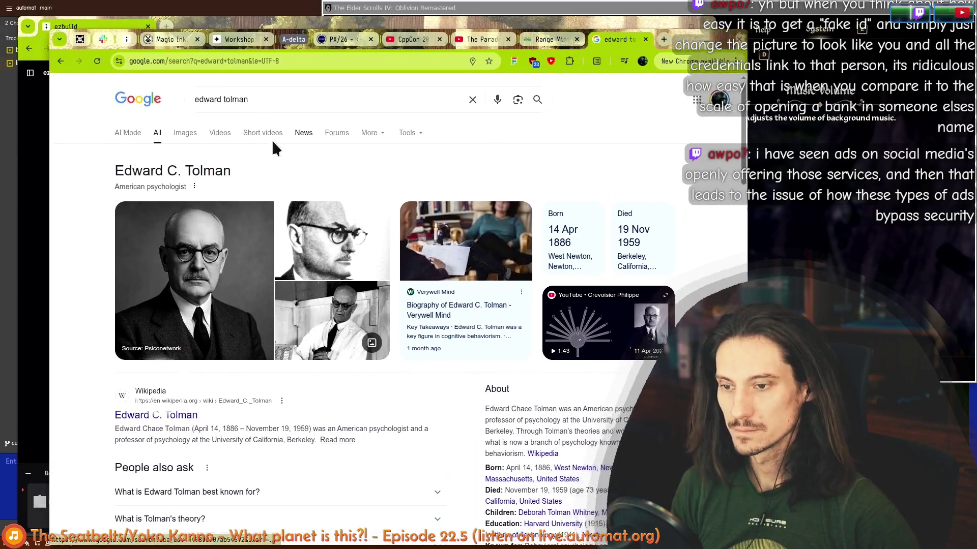
left_click(251, 84)
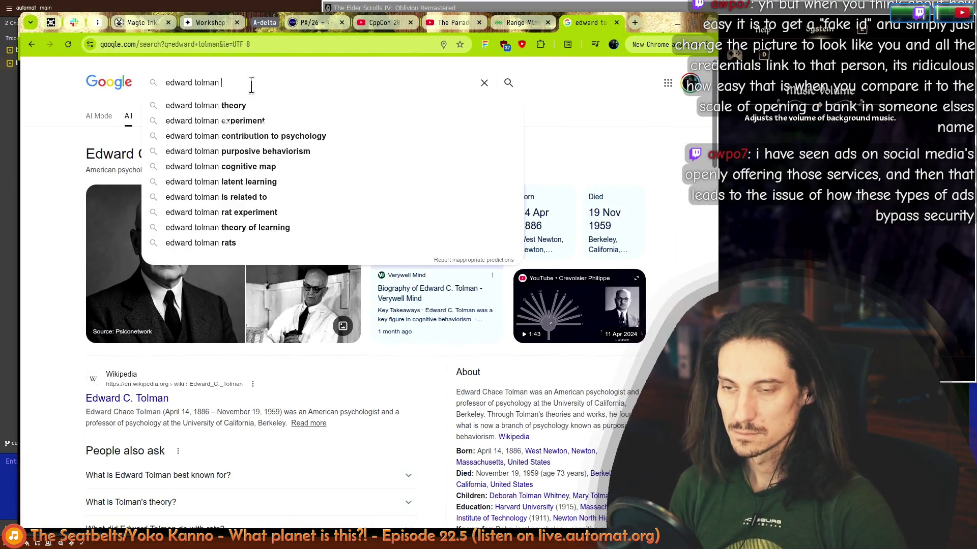
type("cog")
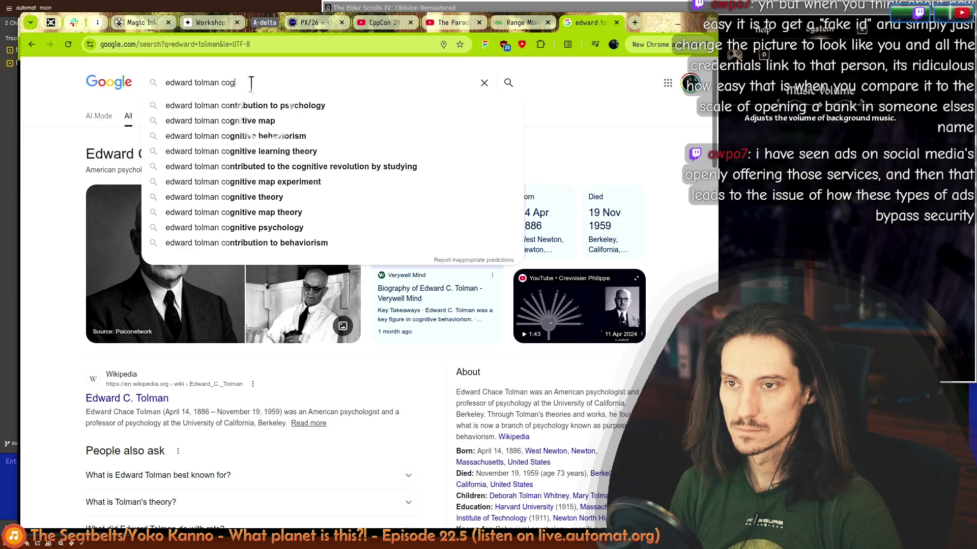
type("nitive map")
key("Return")
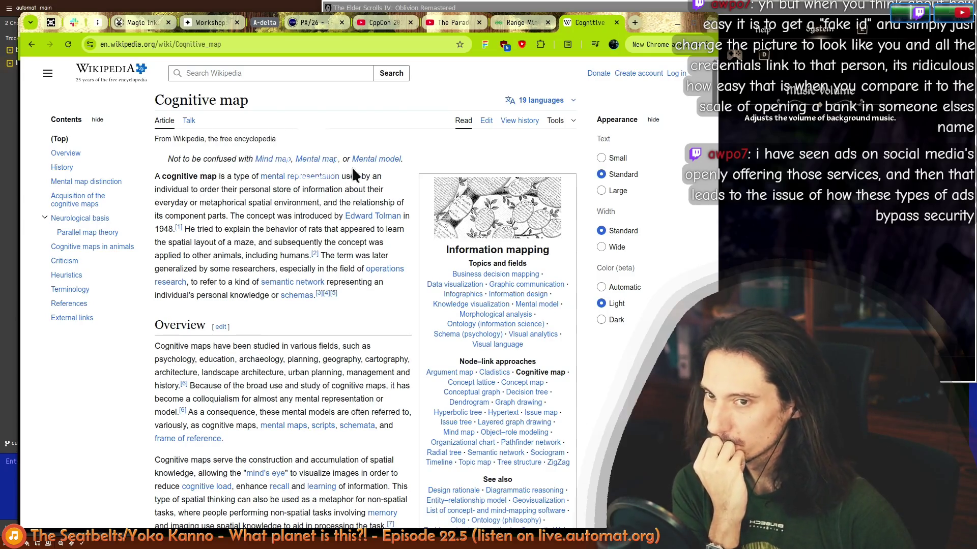
- Read the Cognitive map intro, highlighting the rats-and-mazes sentences, then jump to the Tolman 1948 reference
left_click_drag(171, 176, 288, 190)
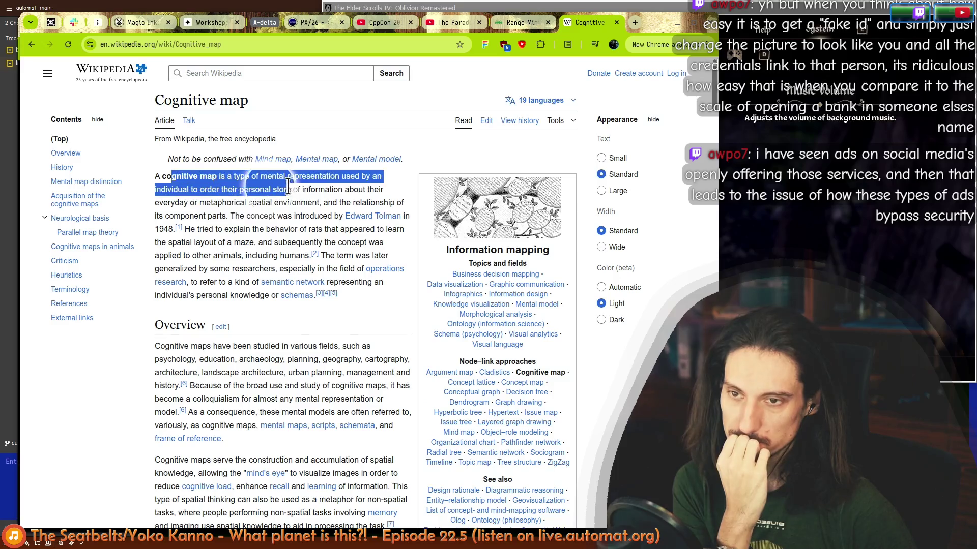
left_click(373, 189)
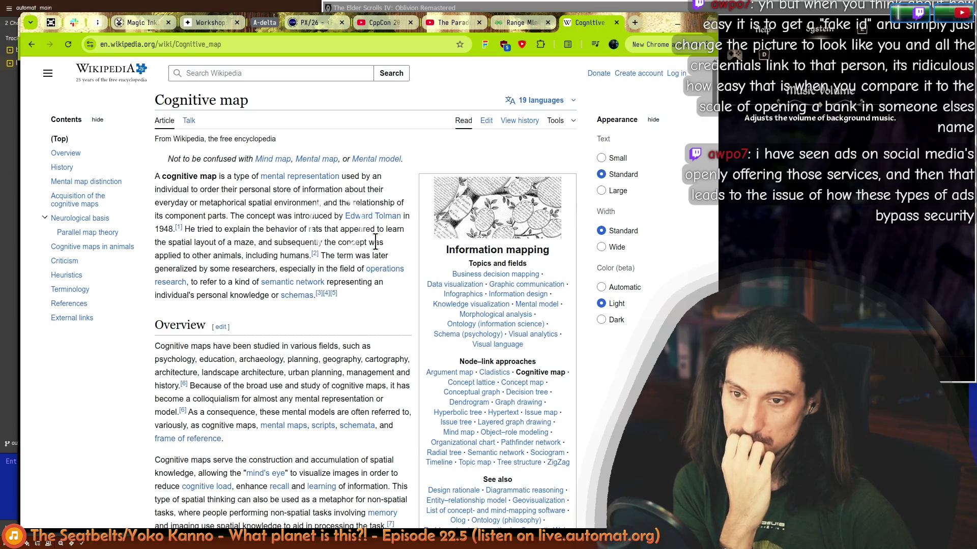
left_click_drag(199, 229, 368, 242)
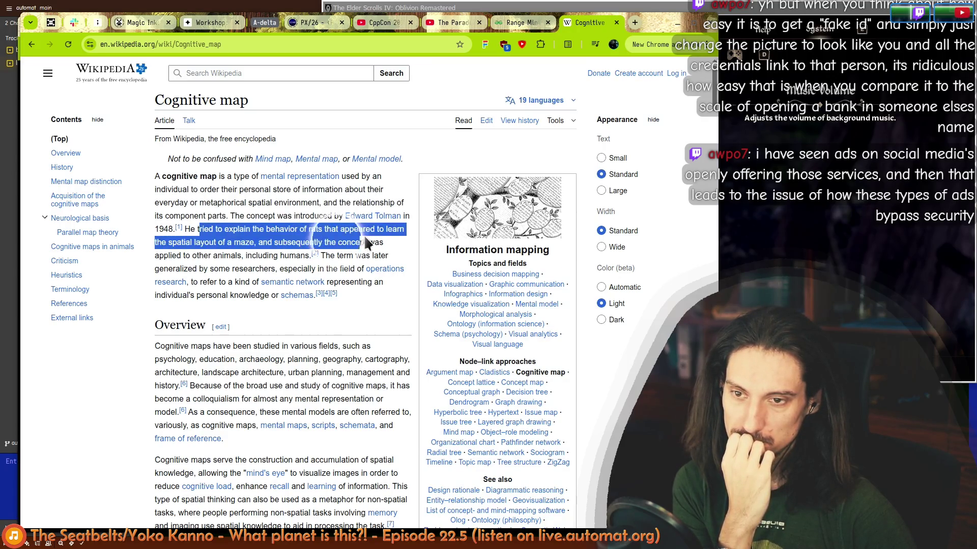
left_click_drag(224, 255, 359, 256)
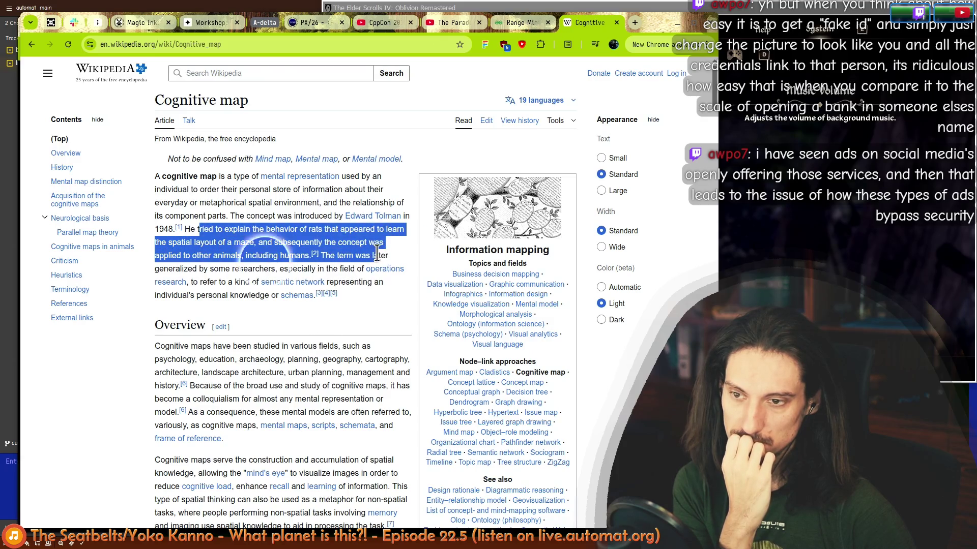
left_click(261, 256)
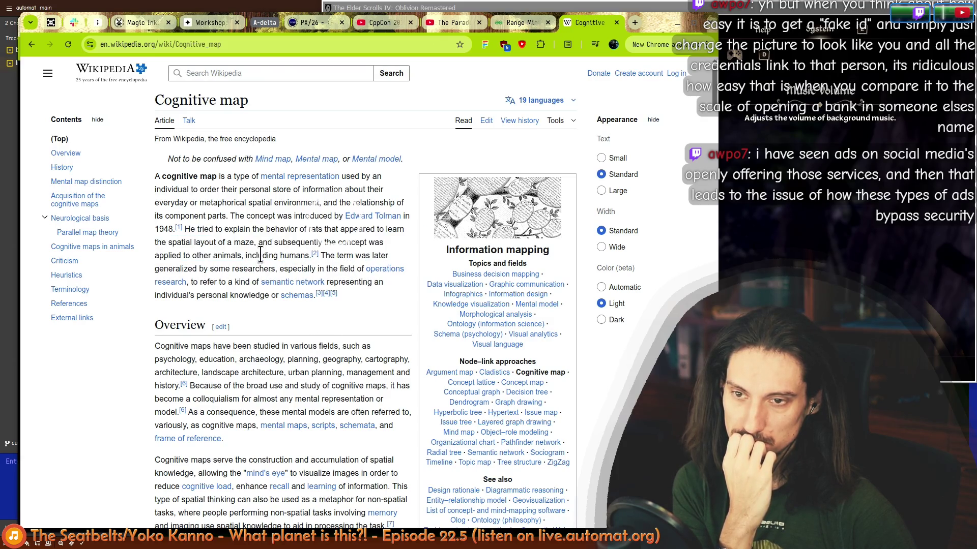
left_click(179, 229)
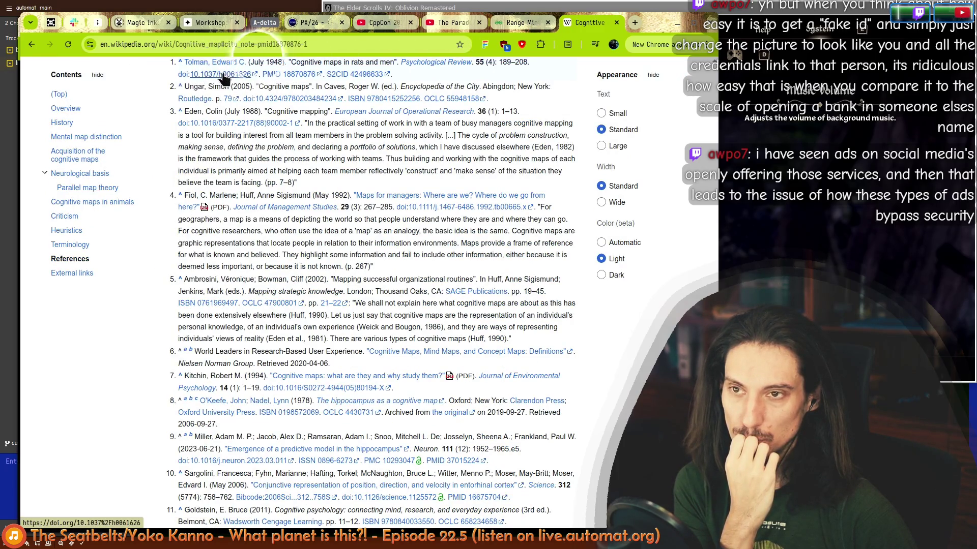
left_click_drag(299, 66, 365, 97)
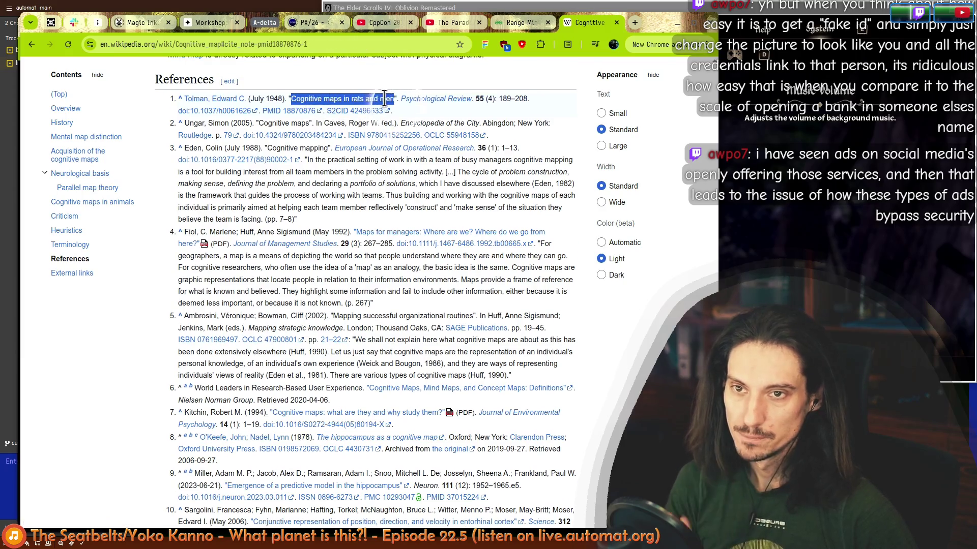
- Search the copied title 'Cognitive maps in rats and men' plus 'tolman' in a new tab and open the PDF result
key("ctrl+c")
key("ctrl+t")
key("ctrl+v")
type("tolman")
key("Return")
left_click(172, 181)
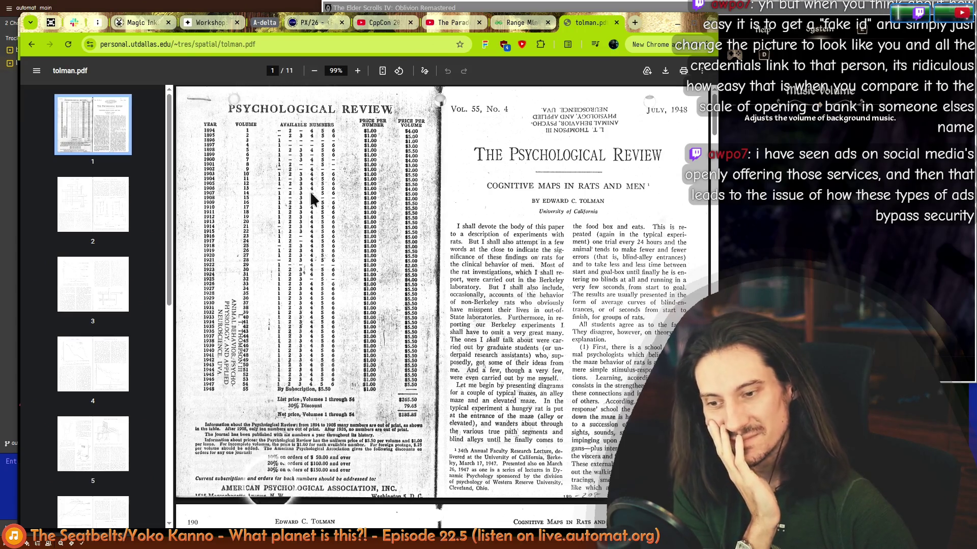
scroll(353, 225, "down", 8)
scroll(477, 321, "up", 3)
scroll(500, 353, "up", 1)
scroll(500, 353, "down", 8)
scroll(499, 358, "down", 6)
scroll(500, 359, "down", 5)
scroll(500, 359, "down", 5)
scroll(499, 359, "down", 5)
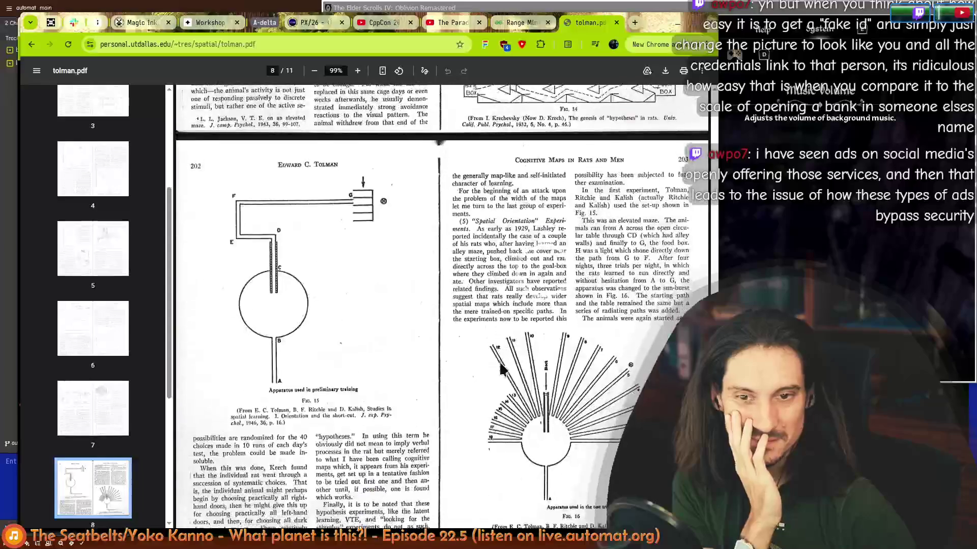
scroll(499, 358, "down", 5)
scroll(499, 358, "down", 7)
scroll(500, 356, "down", 1)
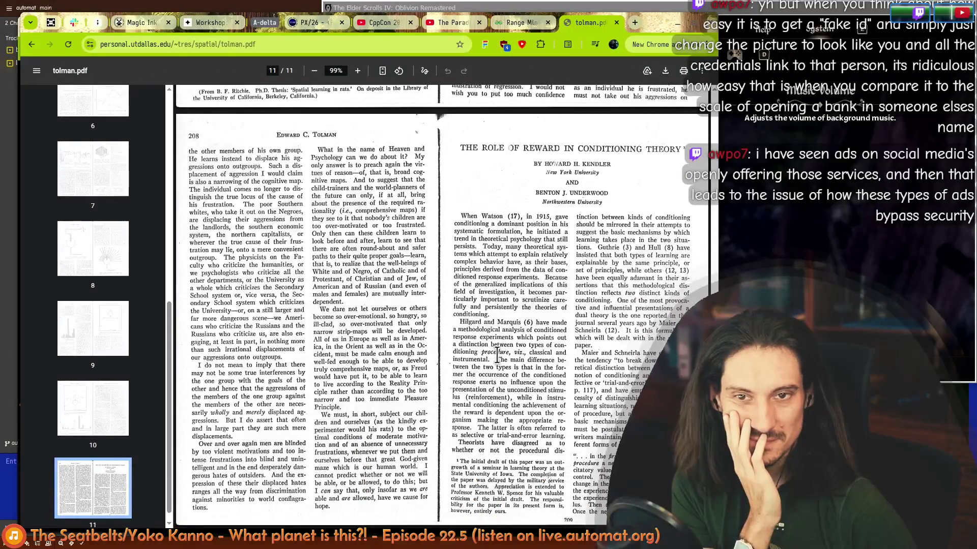
scroll(499, 353, "up", 5)
scroll(496, 357, "down", 5)
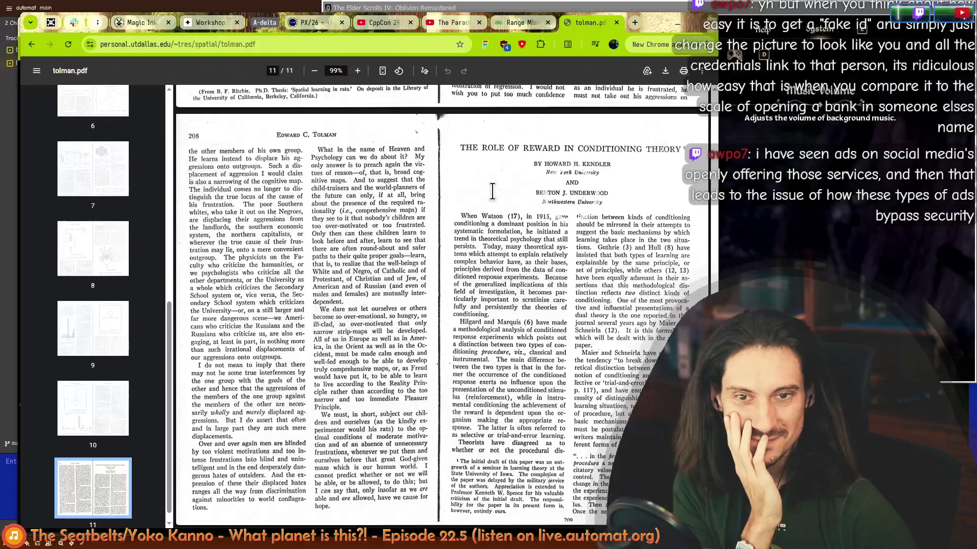
scroll(492, 191, "up", 10)
scroll(496, 221, "up", 10)
scroll(504, 251, "up", 10)
scroll(511, 282, "up", 10)
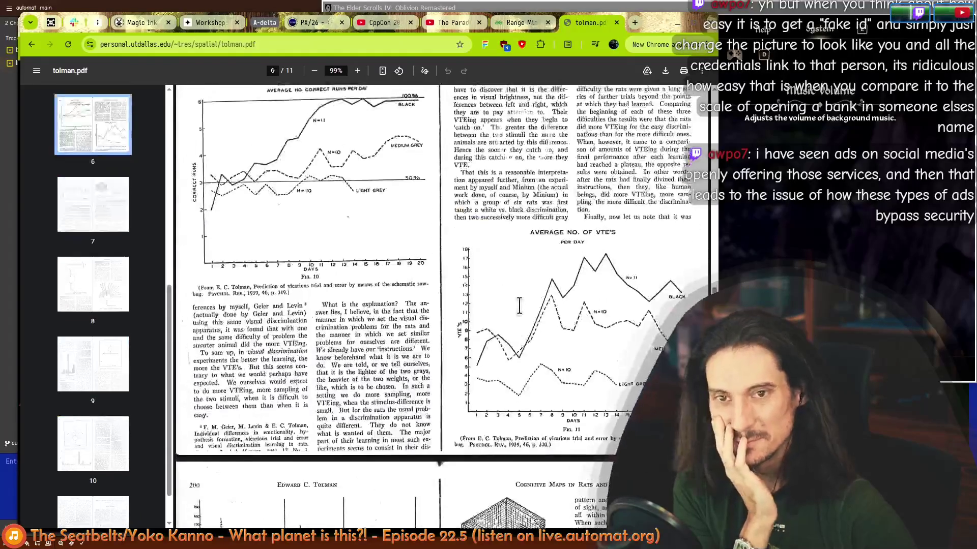
scroll(518, 305, "up", 10)
scroll(514, 307, "up", 10)
scroll(512, 309, "up", 10)
scroll(508, 313, "up", 10)
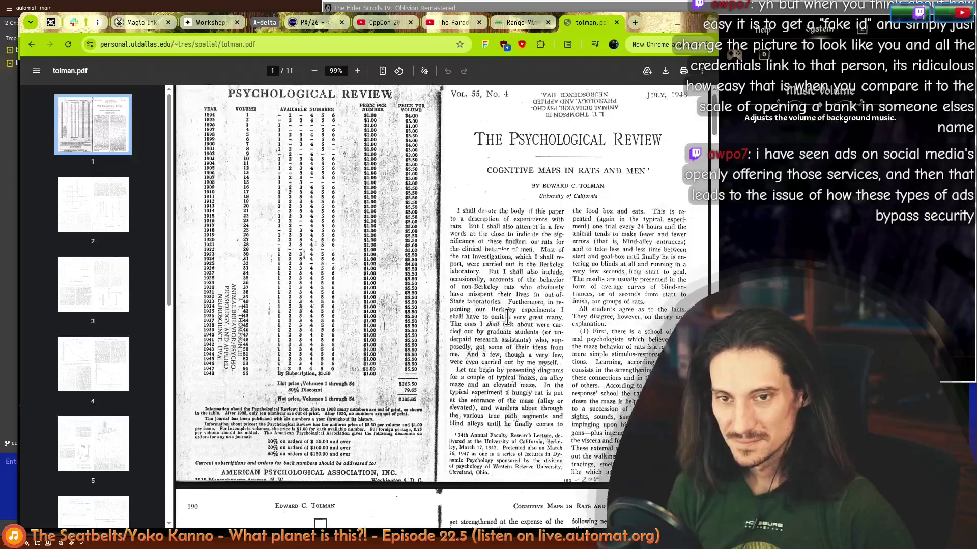
scroll(506, 313, "up", 2)
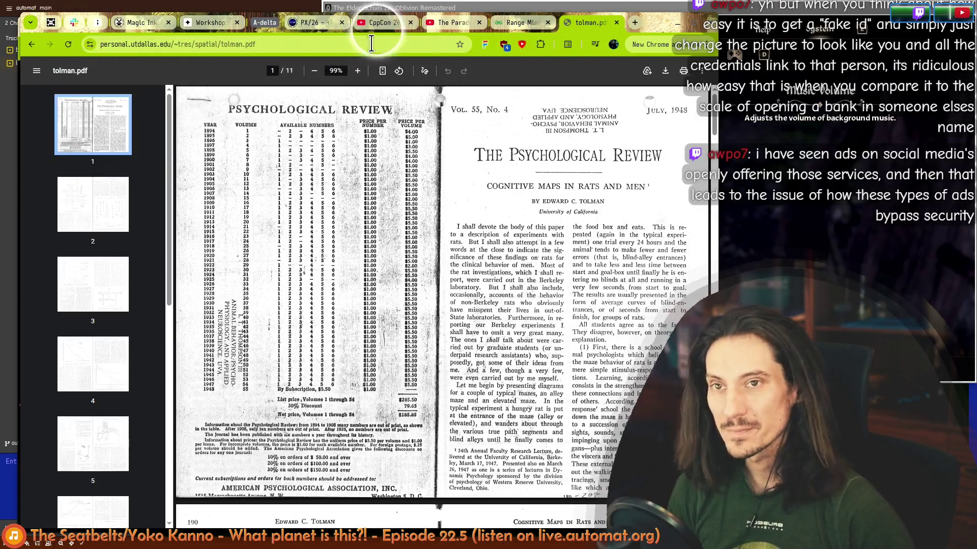
- Switch back to the YouTube tab with the Paradox of Search video
left_click(449, 23)
mouse_move(440, 196)
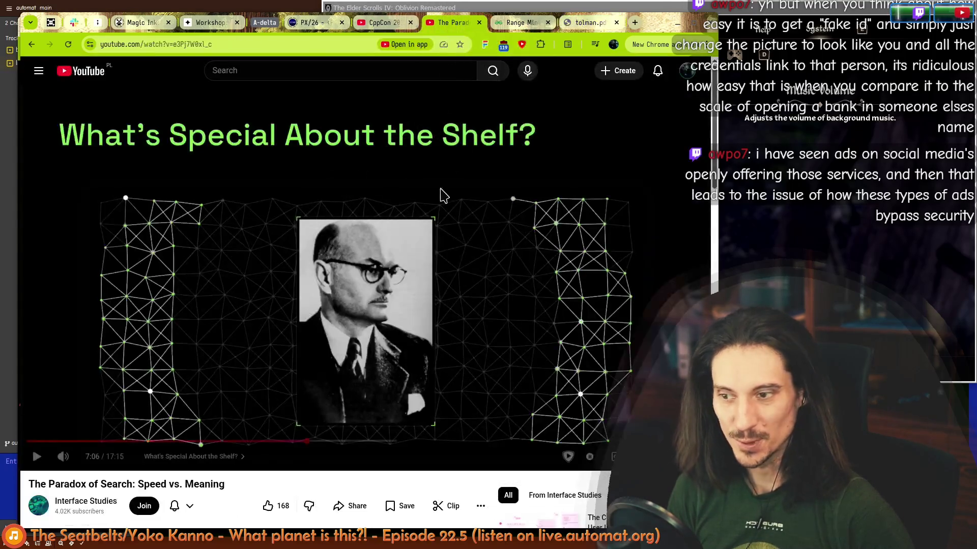
- Resume the video and pause it again at about 8:30
left_click(365, 252)
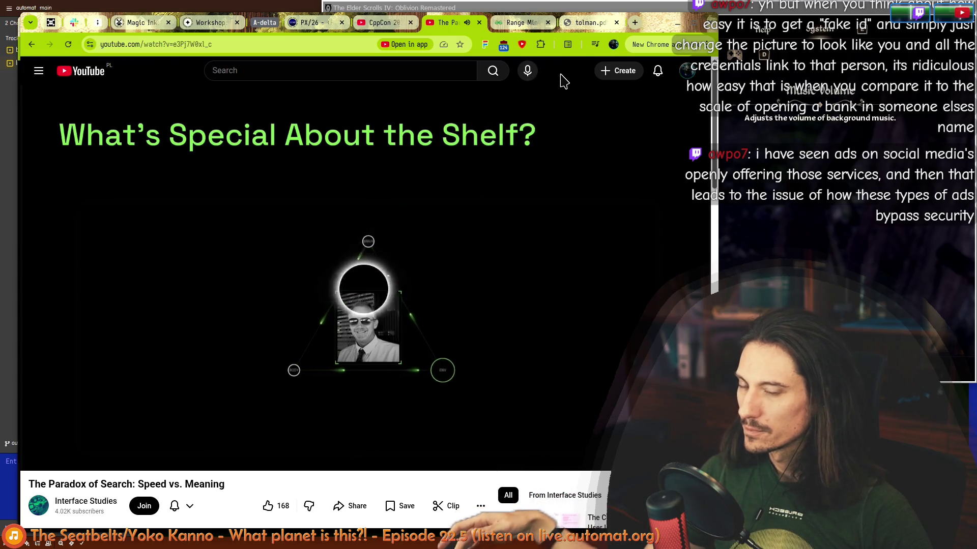
left_click(566, 101)
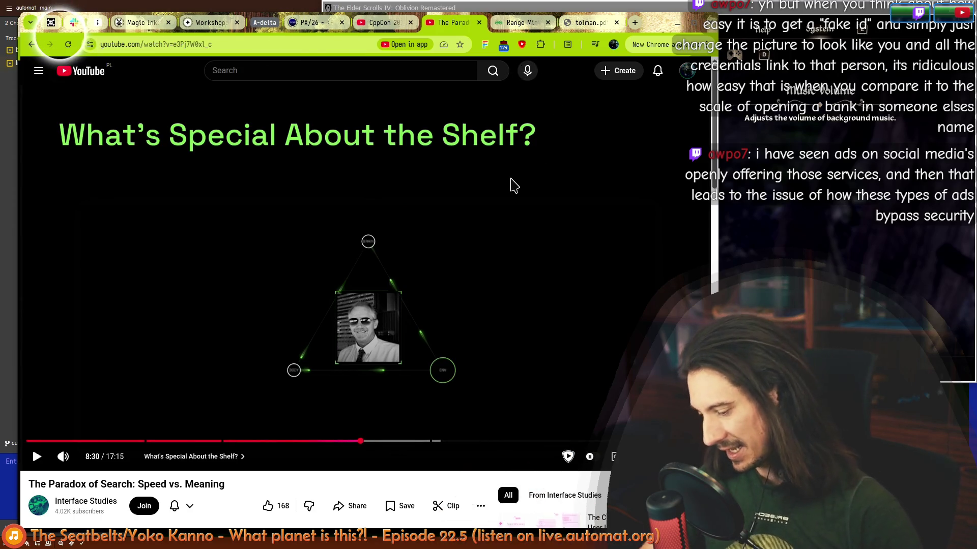
- Move the browser window aside, resume the video briefly, then pause it
left_click_drag(458, 214, 439, 130)
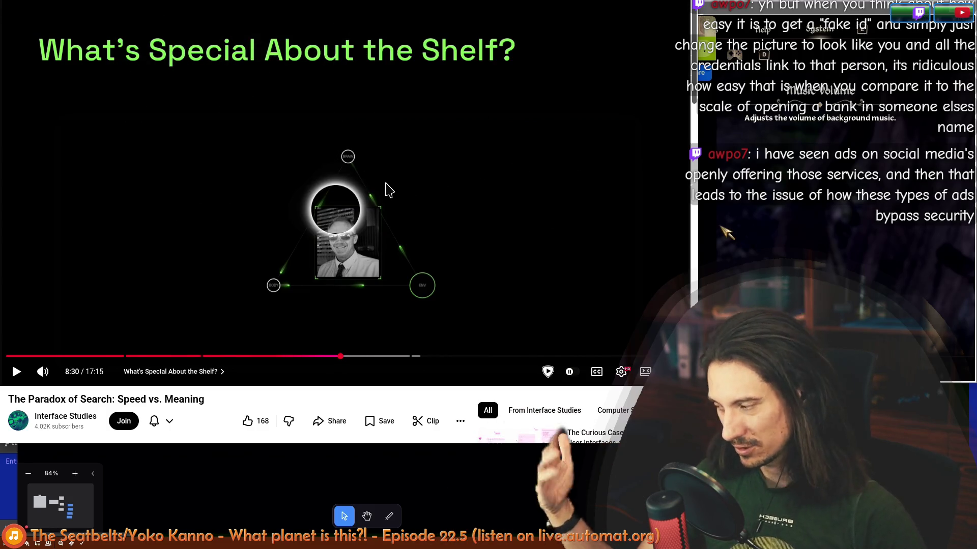
left_click(482, 165)
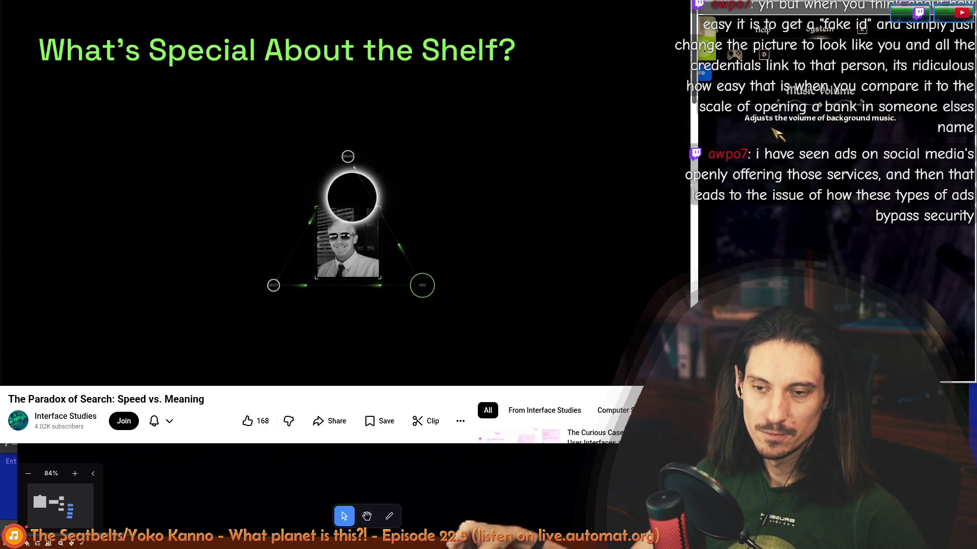
left_click(292, 212)
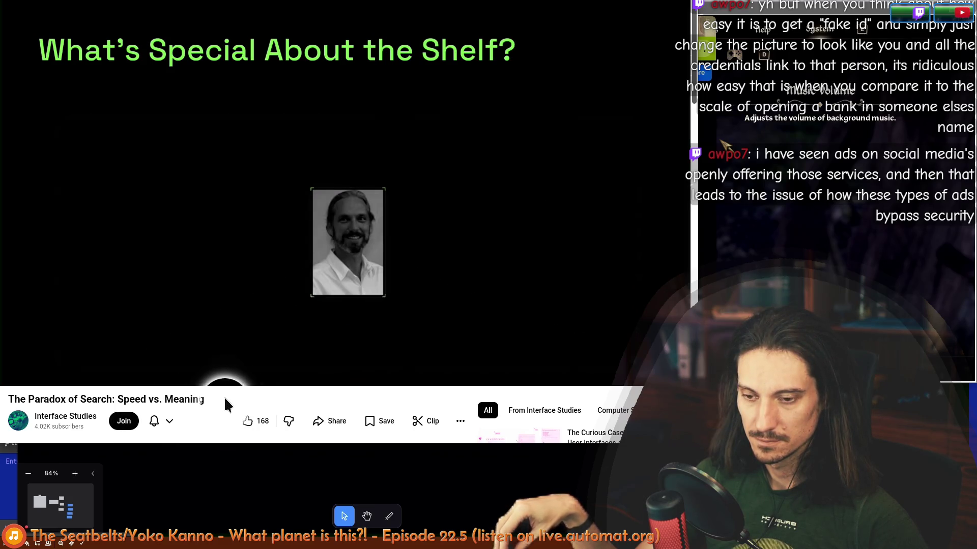
- Like the video and let it play until pausing at 16:52 in 'Interfaces Decide How We Think'
left_click(247, 421)
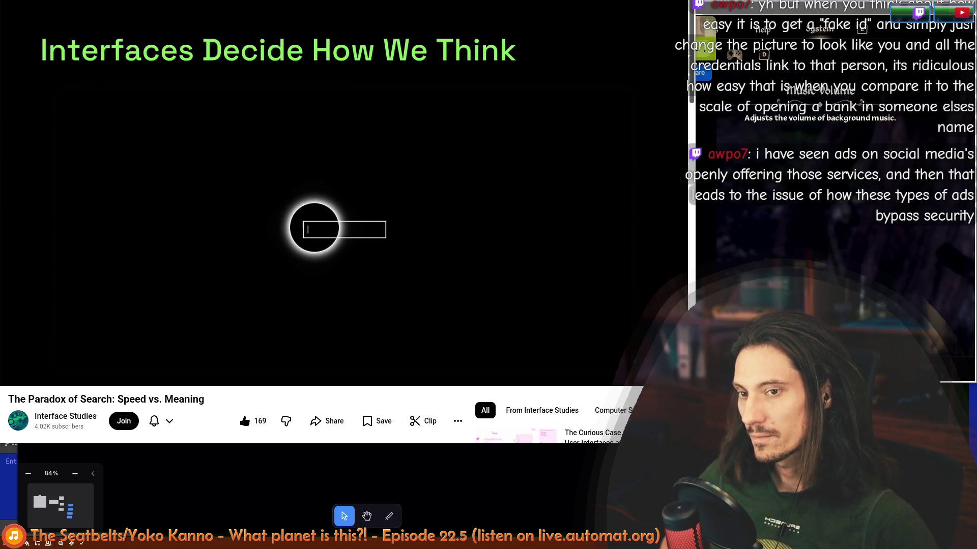
left_click(377, 288)
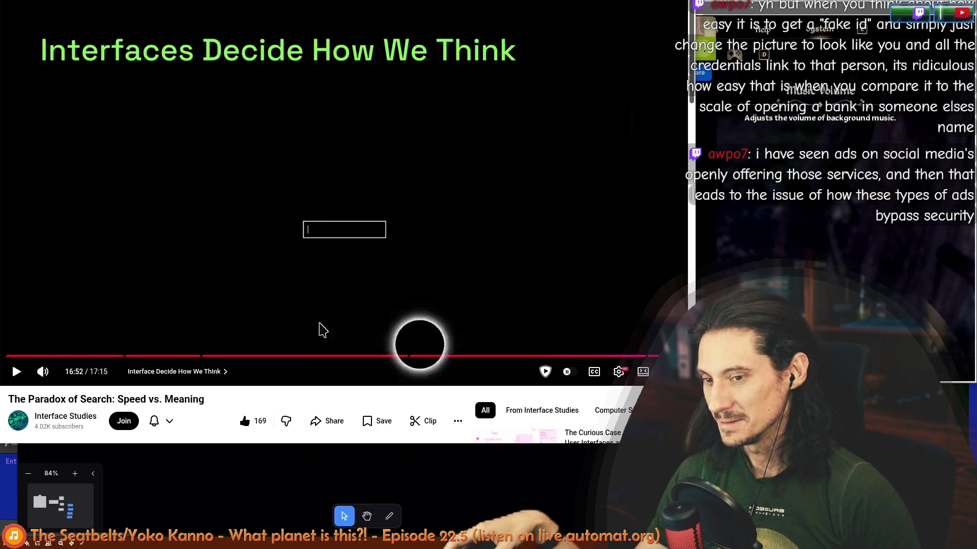
mouse_move(106, 400)
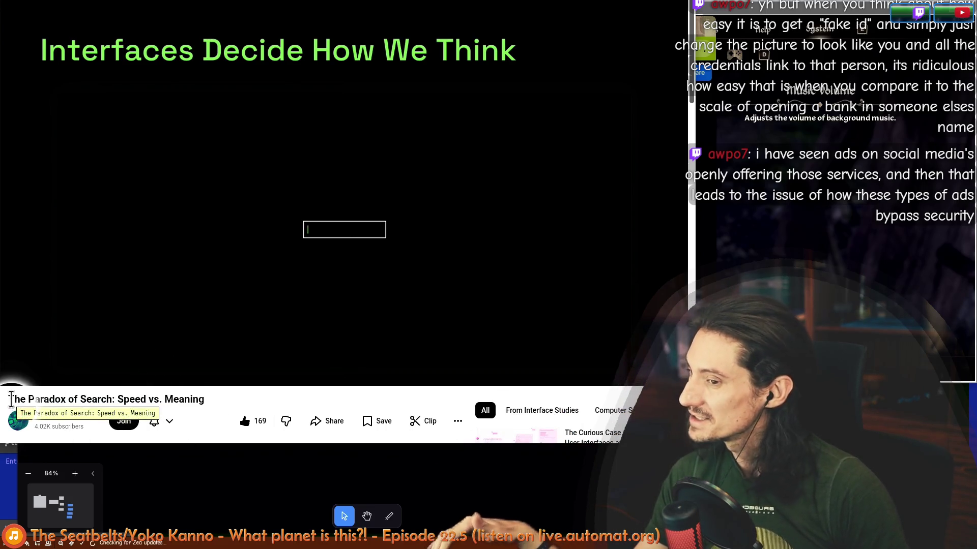
left_click_drag(13, 402, 10, 404)
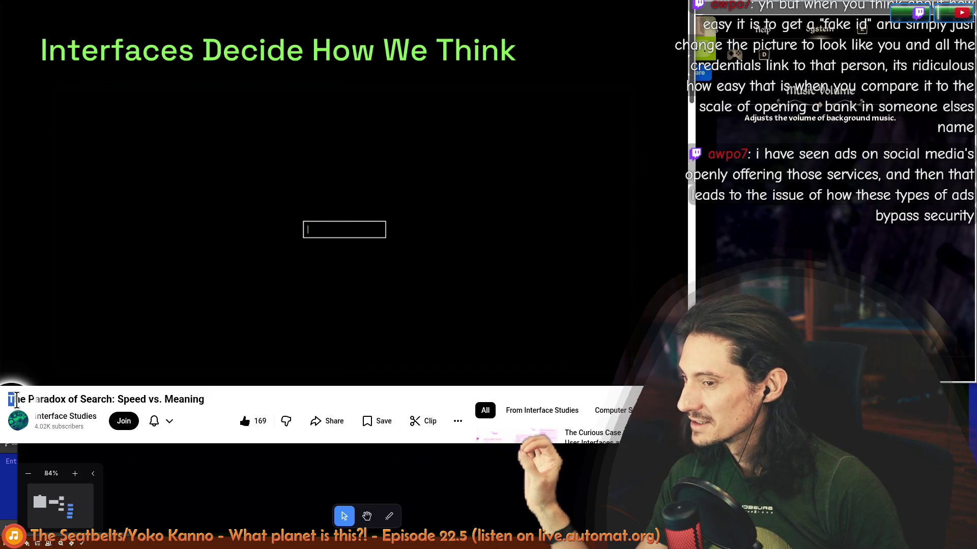
left_click_drag(206, 403, 11, 400)
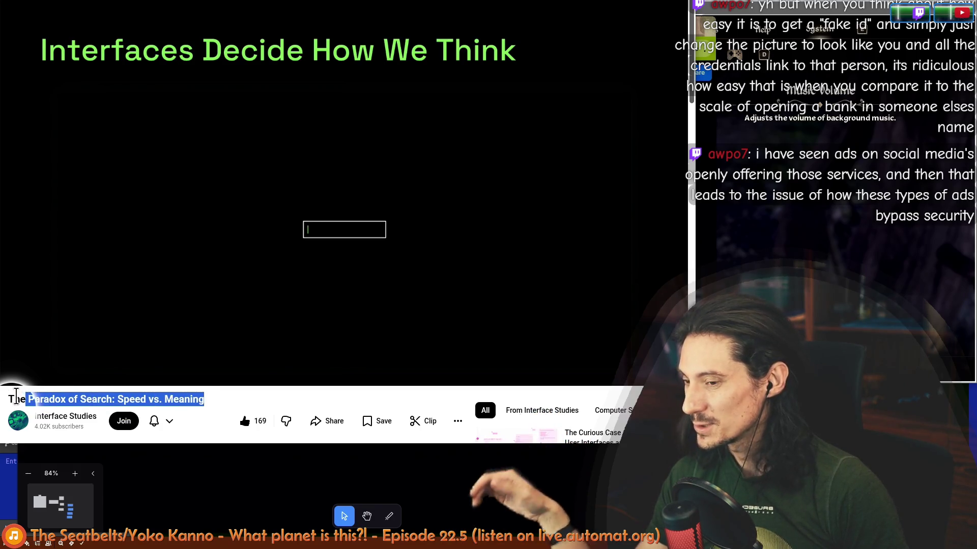
double_click(15, 397)
triple_click(14, 398)
mouse_move(204, 400)
left_mouse_down()
mouse_move(48, 393)
mouse_move(156, 402)
left_mouse_up()
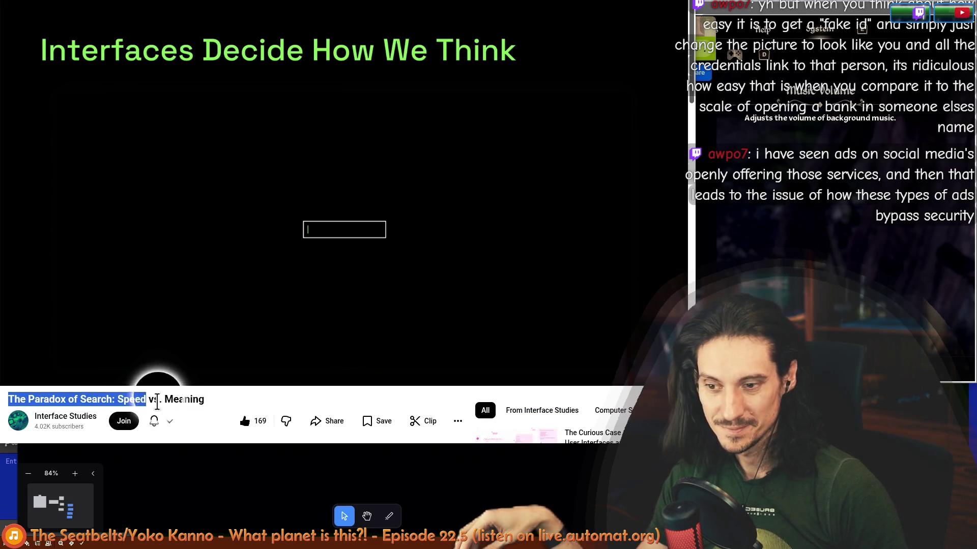
left_click(180, 402)
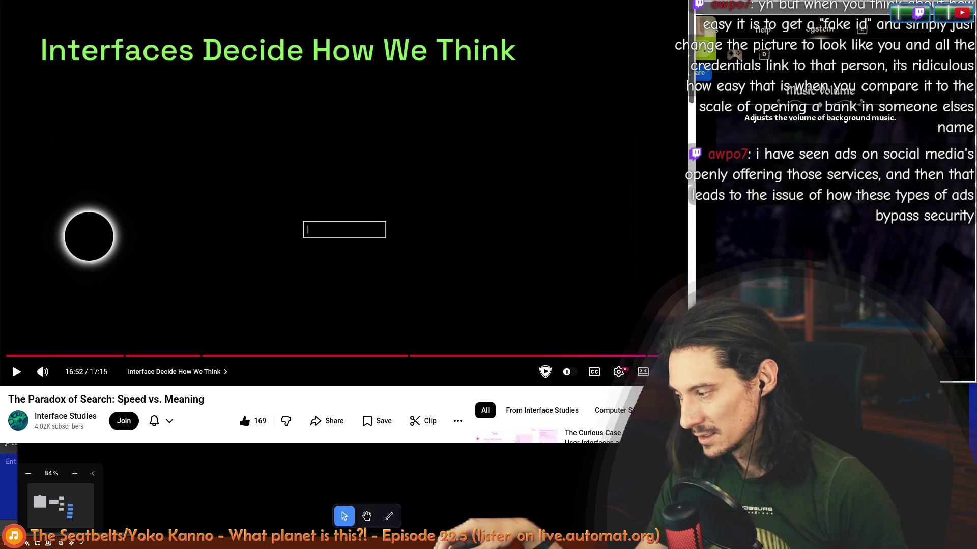
- Show the playback controls and resume the video through to its end screen
left_click(279, 222)
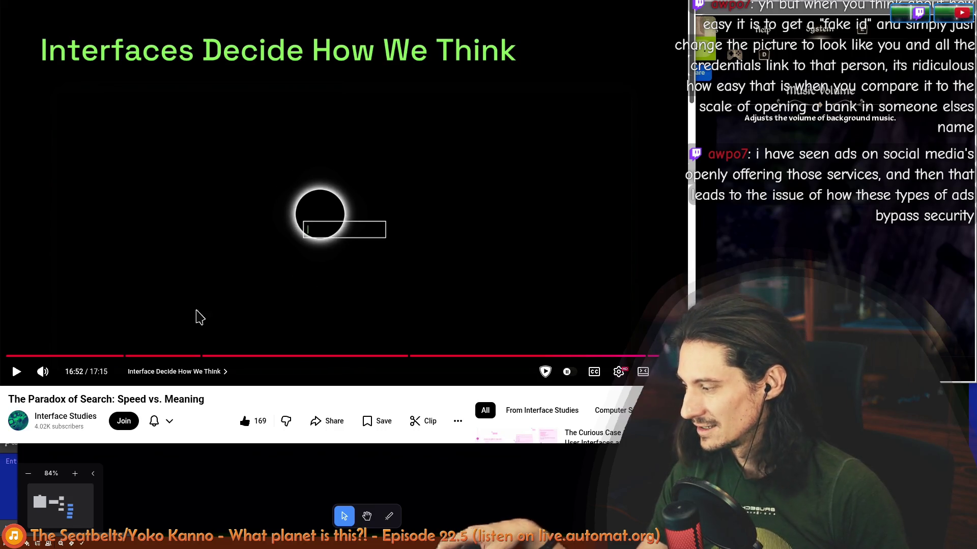
left_click(254, 263)
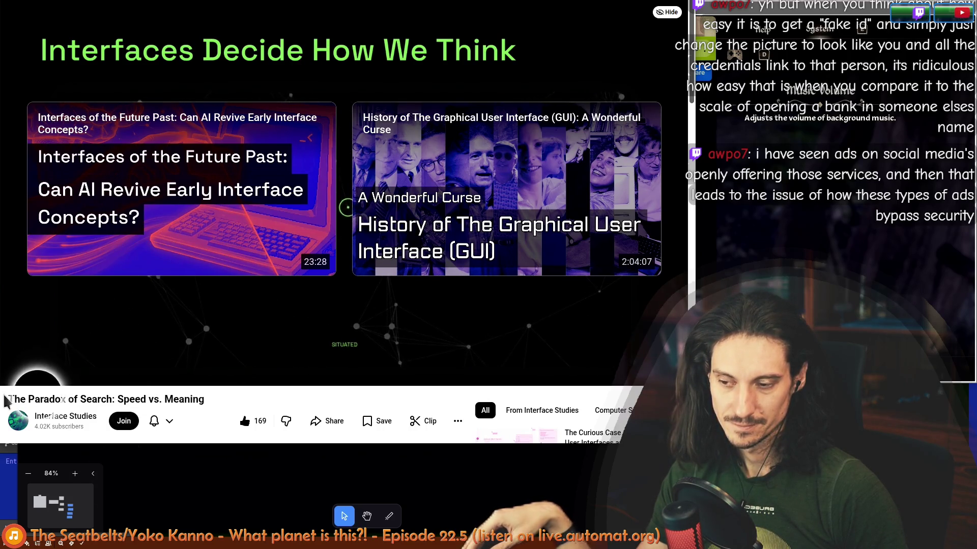
mouse_move(12, 398)
left_mouse_down()
mouse_move(201, 401)
mouse_move(11, 398)
left_mouse_up()
left_click(205, 400)
double_click(197, 401)
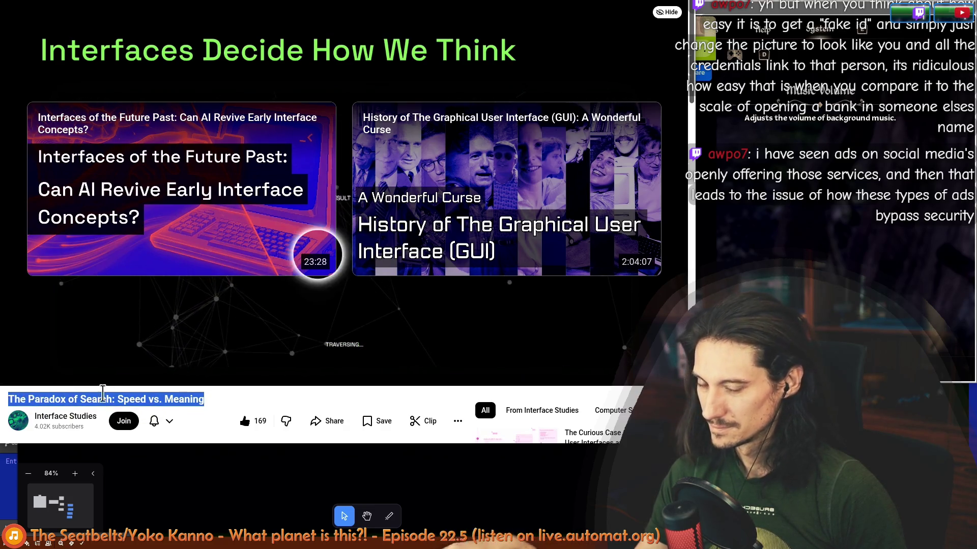
left_click(215, 402)
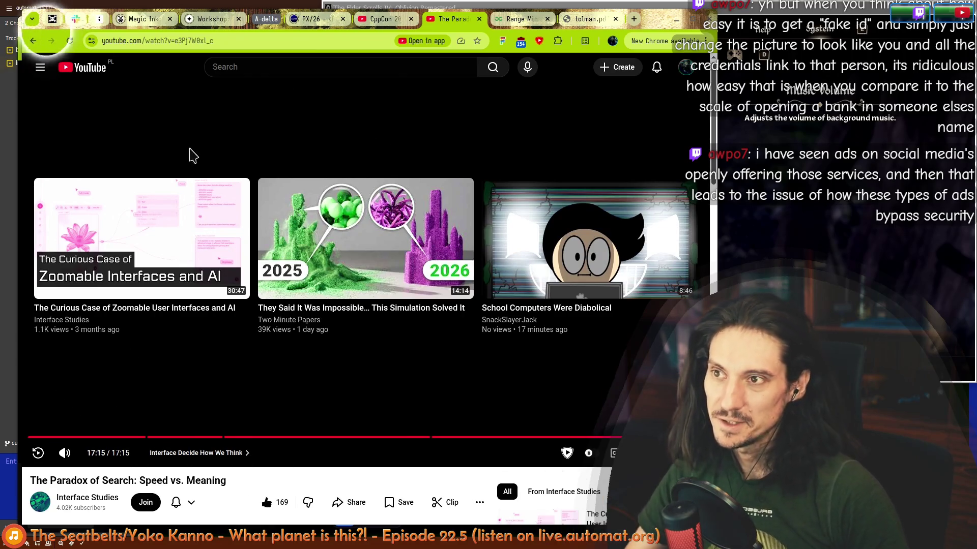
- Open the Interface Studies channel's videos, raise Oblivion's master volume to 10, then switch to the tolman.pdf tab
left_click(236, 148)
key("alt+Tab")
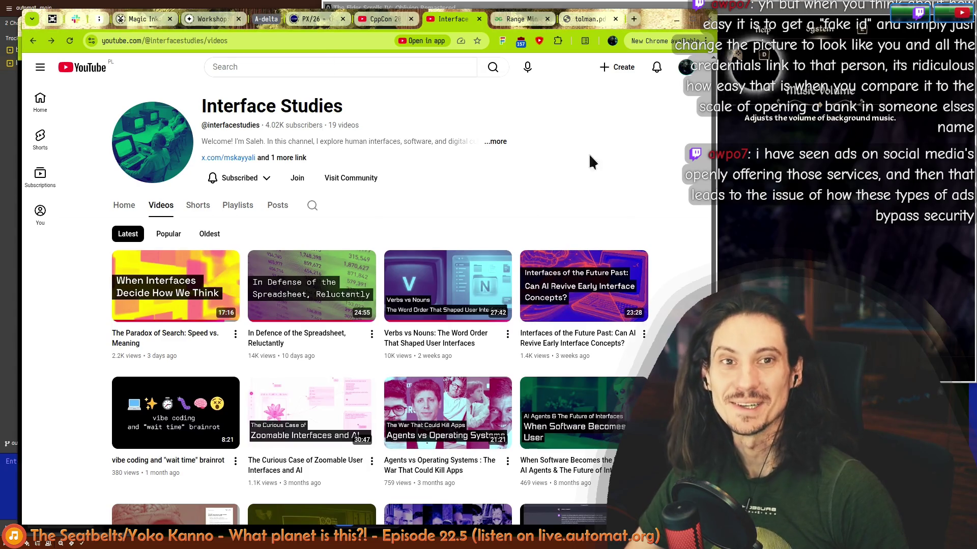
left_click_drag(509, 182, 599, 181)
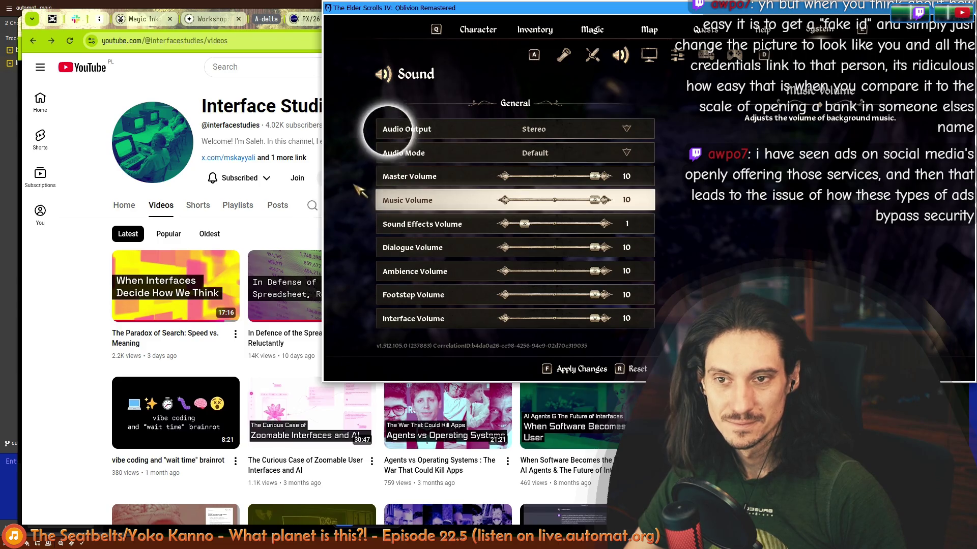
left_click(92, 339)
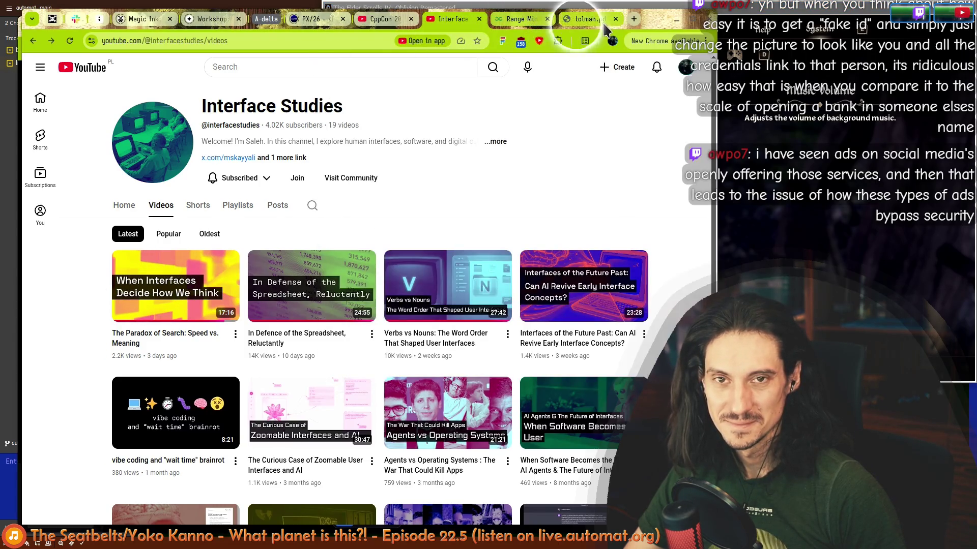
left_click(601, 28)
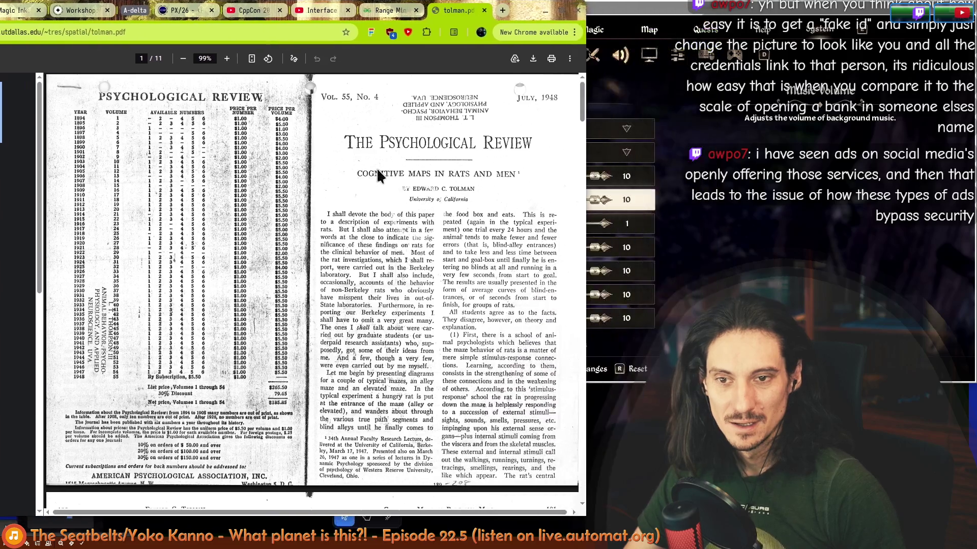
- Move and widen the browser window, then set the PDF zoom to 125%
left_click_drag(527, 189, 412, 160)
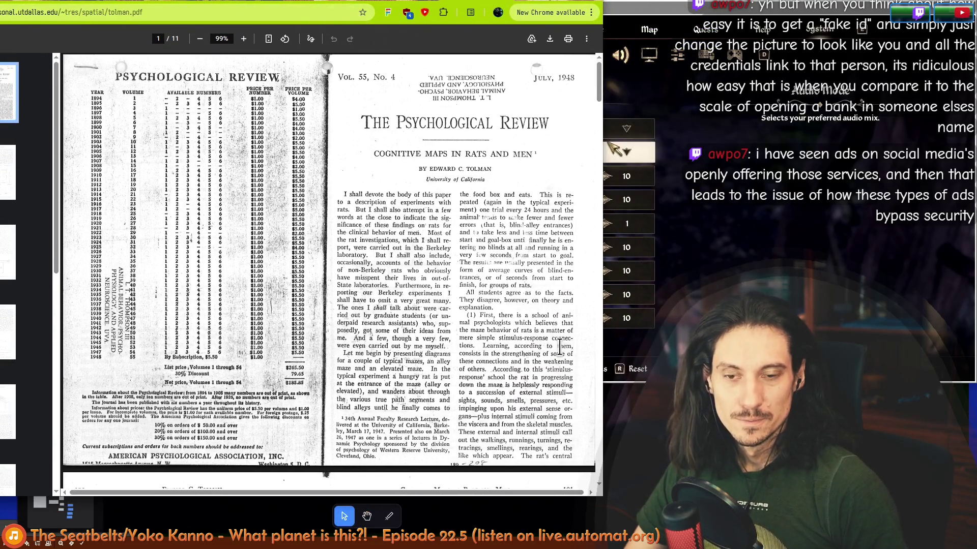
left_click_drag(603, 344, 741, 343)
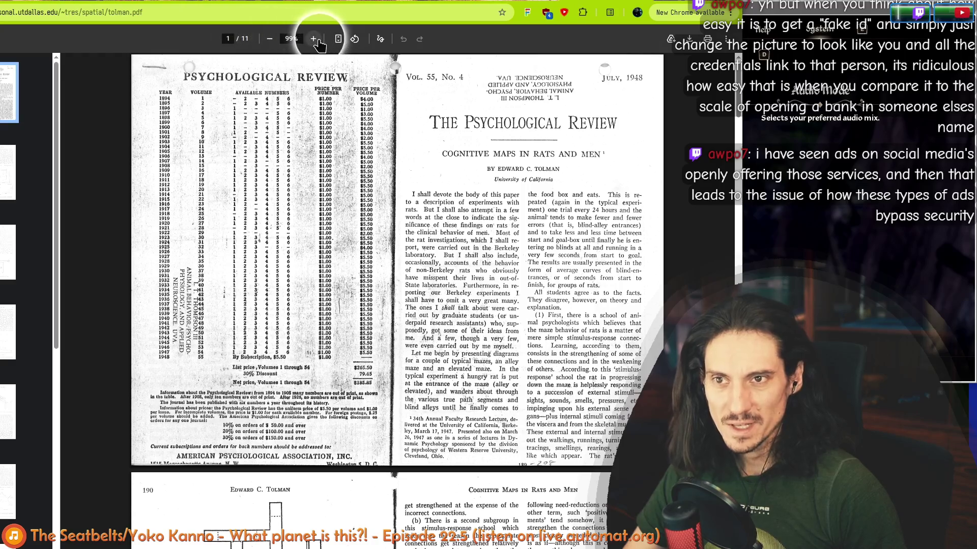
left_click(313, 38)
left_click(313, 38)
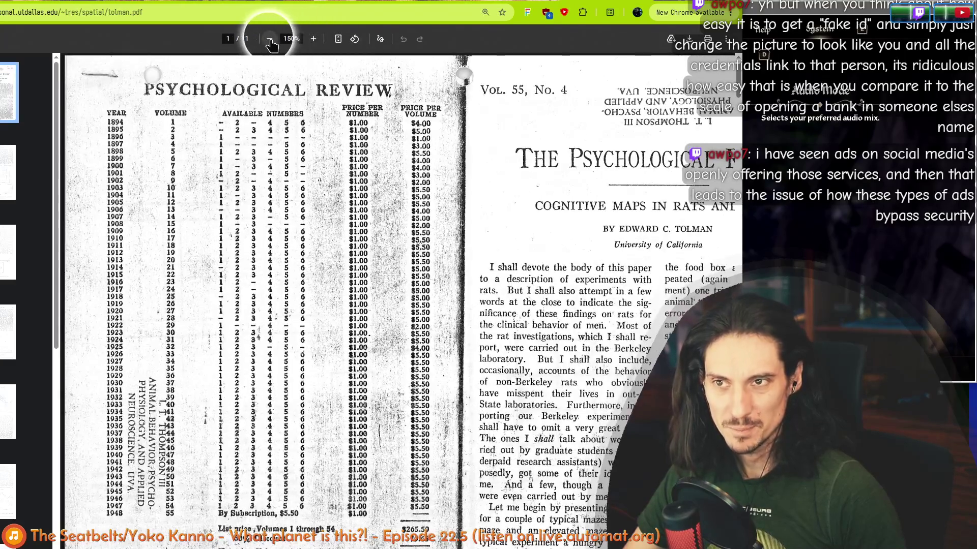
left_click(269, 38)
- Skim the first paragraph of the Tolman paper and scroll the page up to read further
left_click_drag(416, 235, 458, 359)
left_click(431, 232)
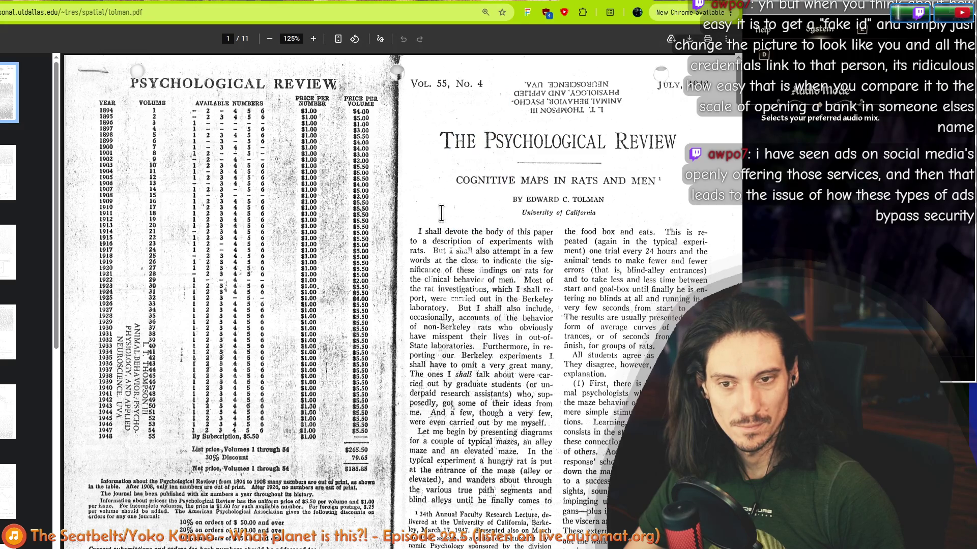
left_click_drag(397, 319, 397, 192)
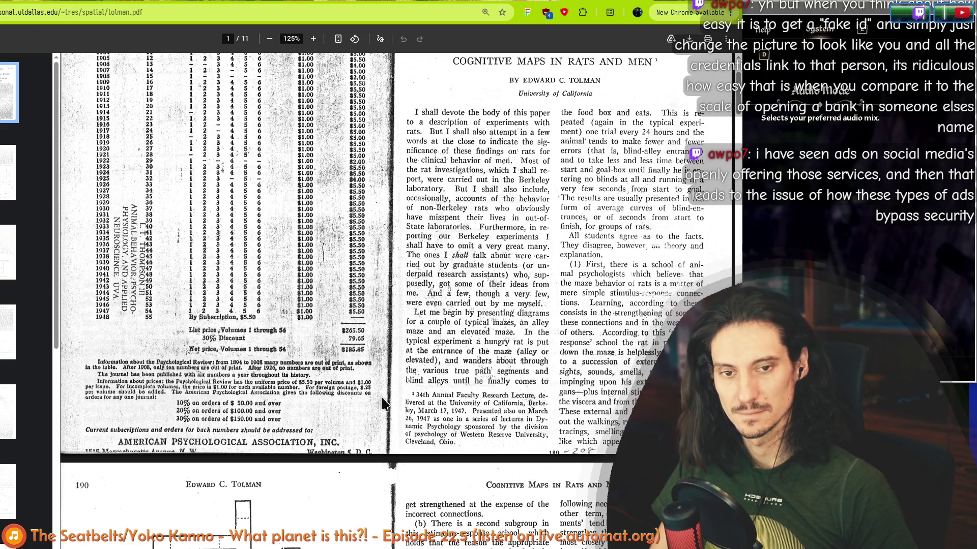
- Shift the Chrome PDF window up and to the left while viewing the Tolman paper
left_click_drag(381, 405, 268, 344)
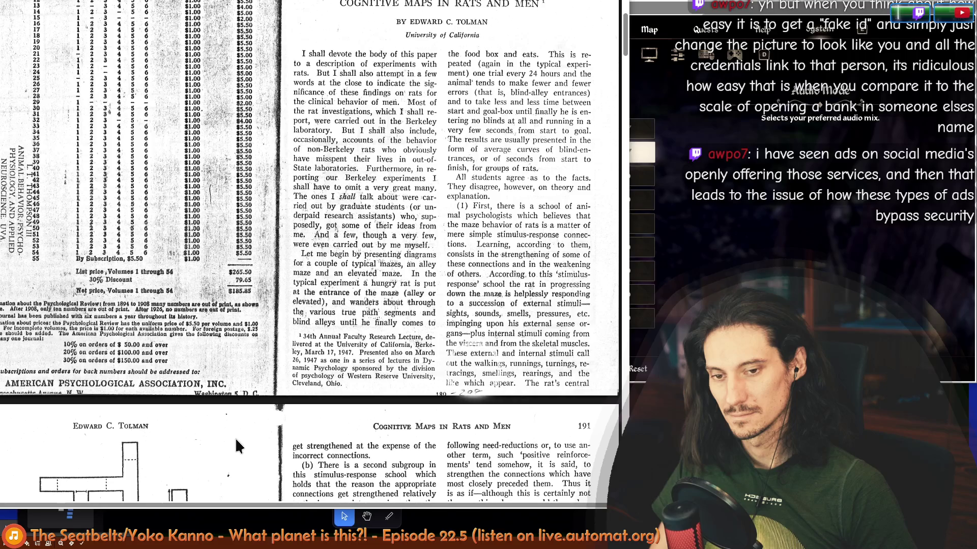
scroll(221, 434, "down", 3)
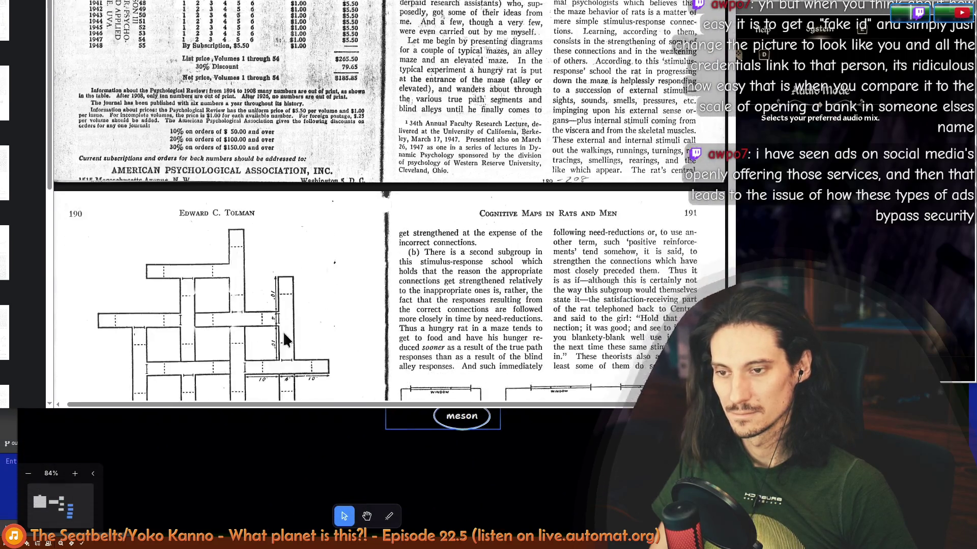
scroll(283, 331, "down", 3)
scroll(261, 314, "down", 1)
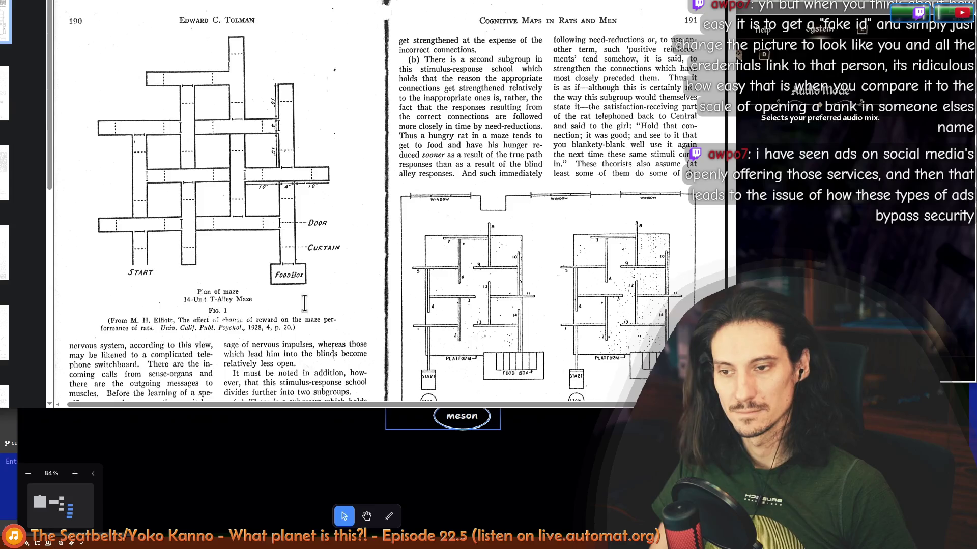
- Skim the Tolman text, box-select the seven circles on the tldraw workshop board, then raise the Automat canvas
left_click_drag(74, 350, 99, 343)
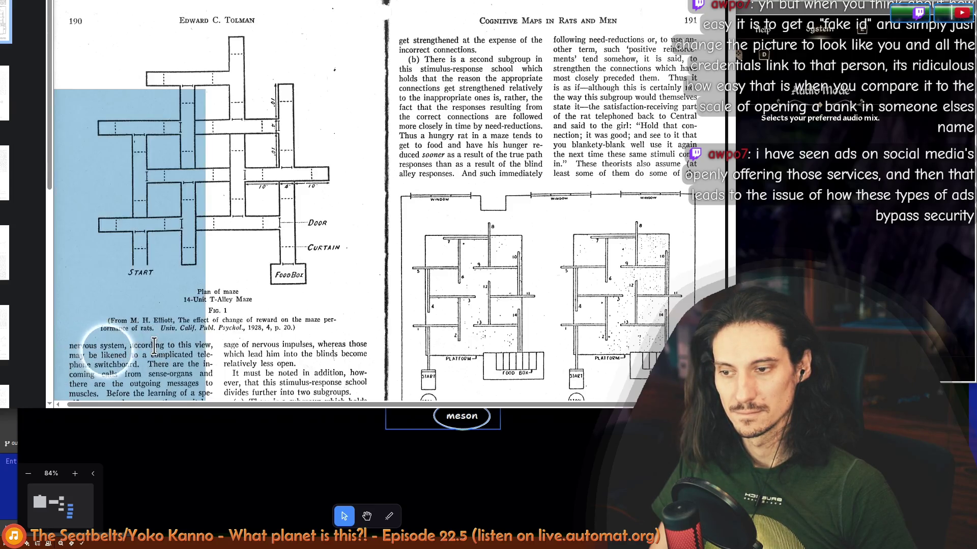
left_click(145, 348)
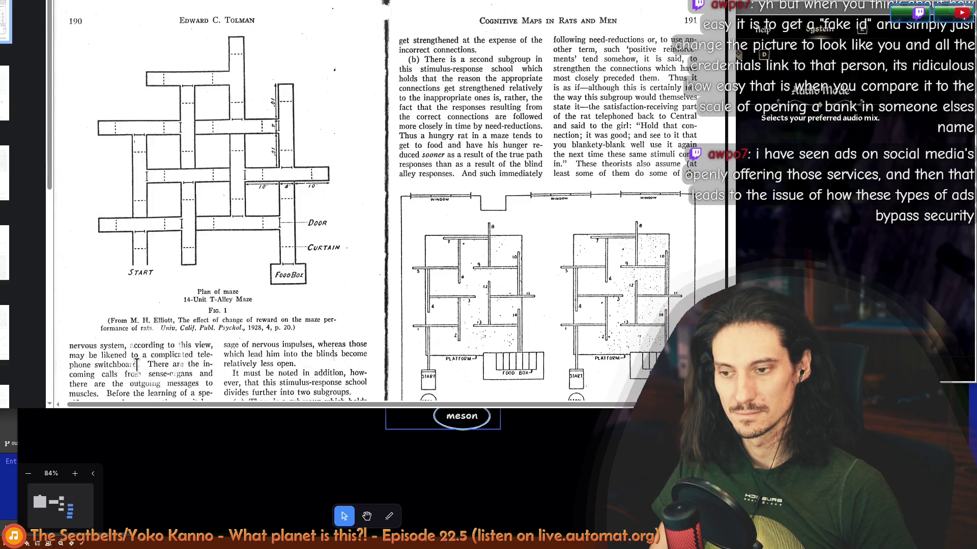
scroll(135, 362, "down", 2)
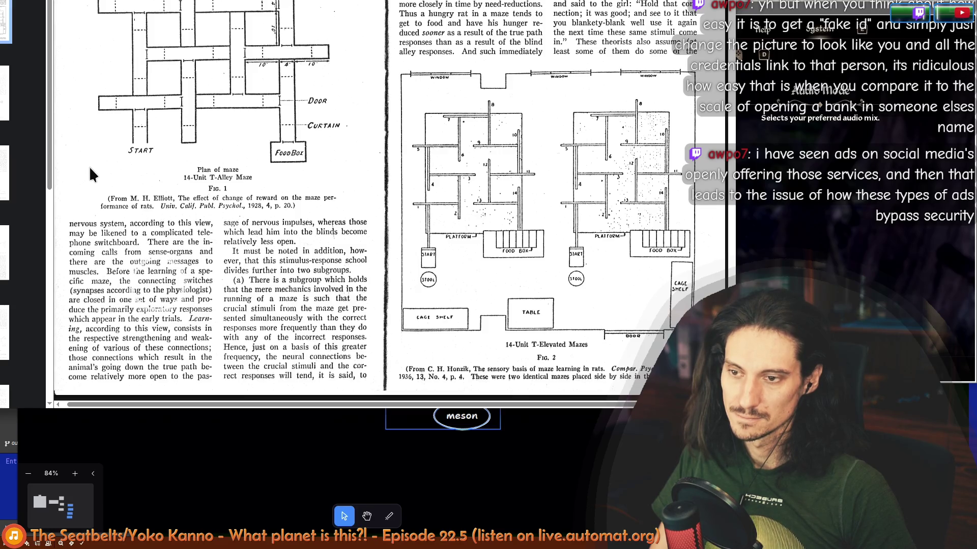
scroll(100, 179, "up", 1)
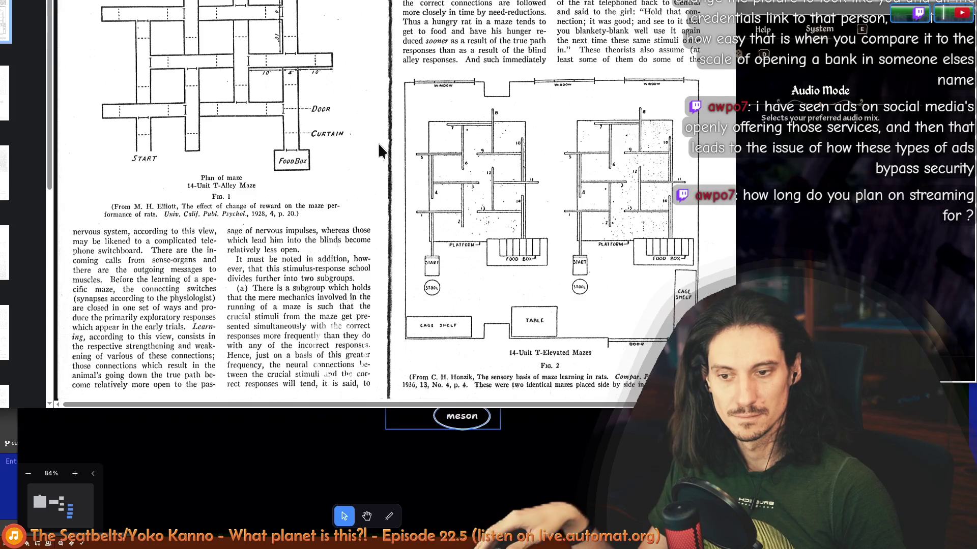
scroll(386, 96, "up", 3)
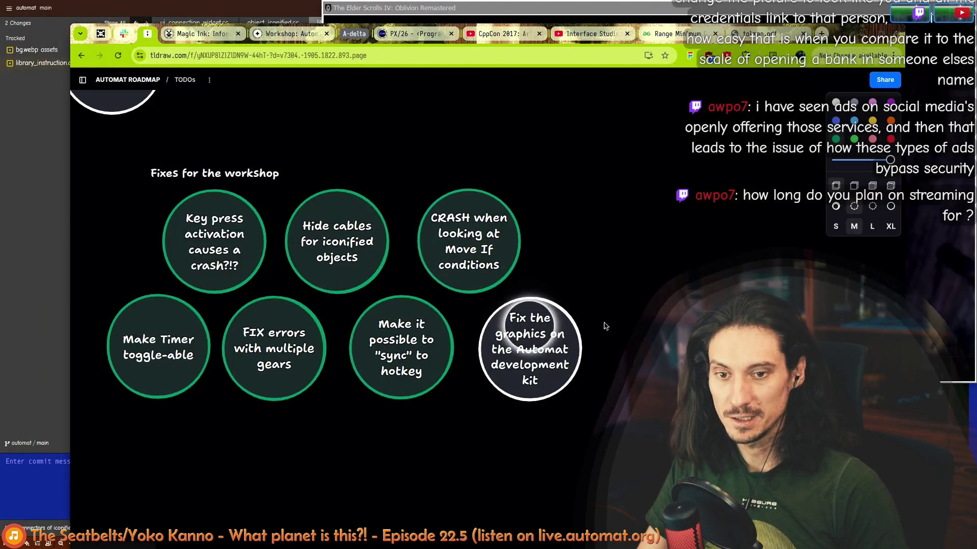
left_click_drag(666, 449, 120, 197)
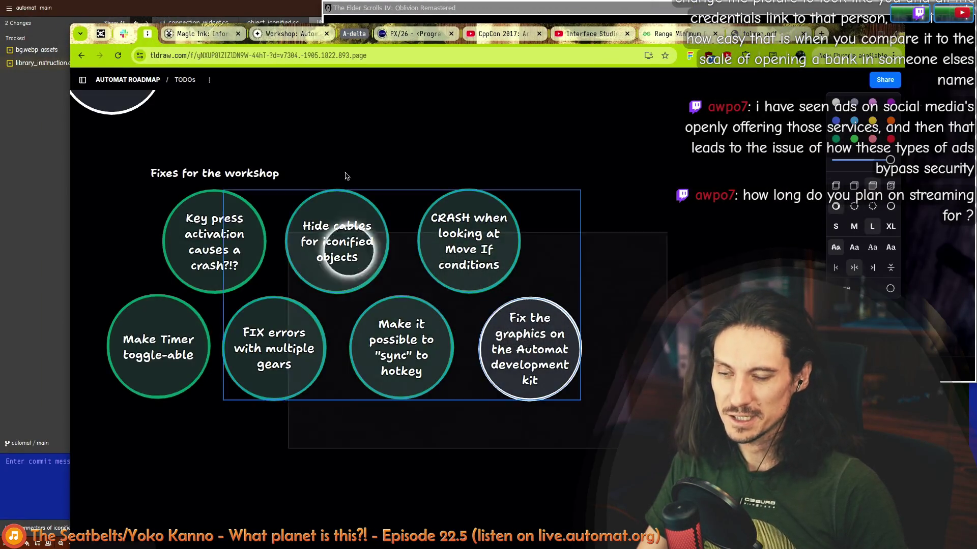
left_click(652, 252)
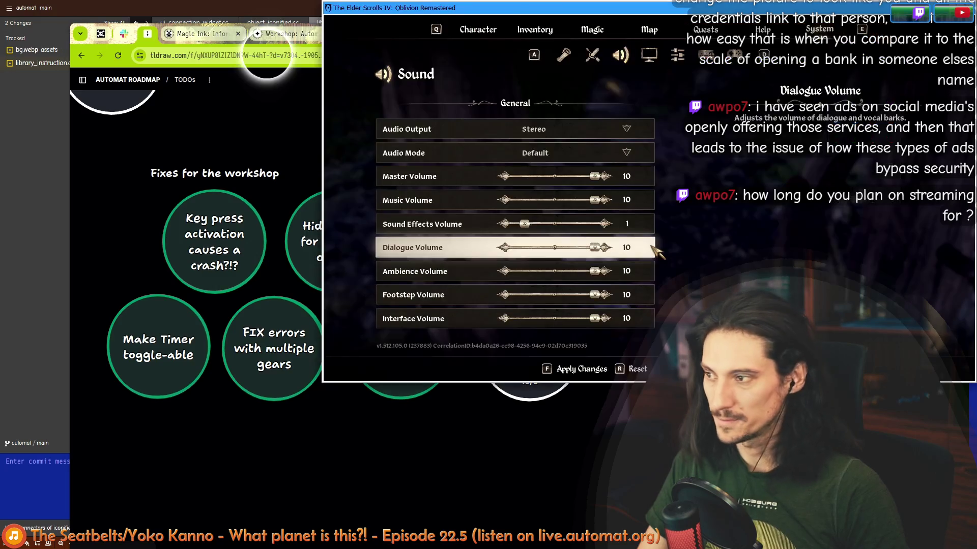
key("alt+Tab")
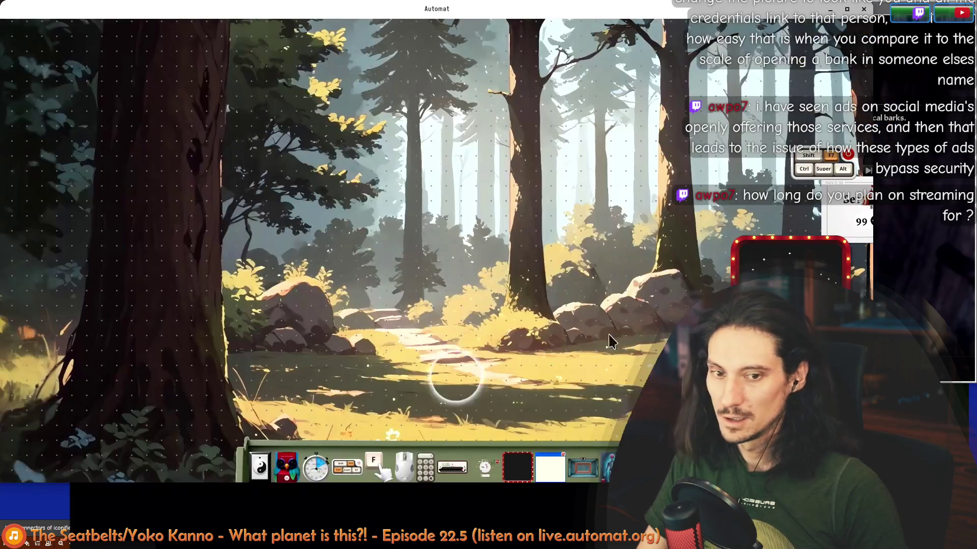
scroll(497, 220, "up", 3)
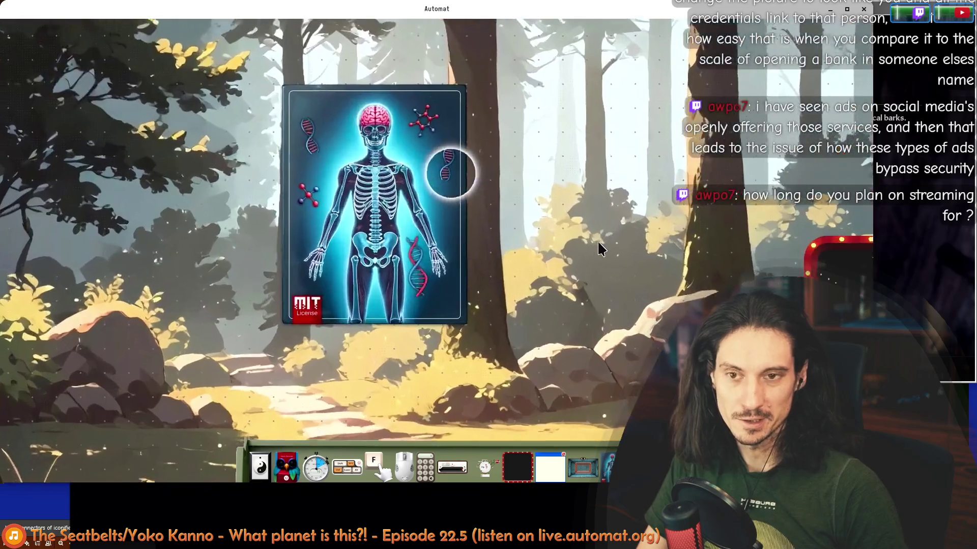
scroll(252, 126, "up", 2)
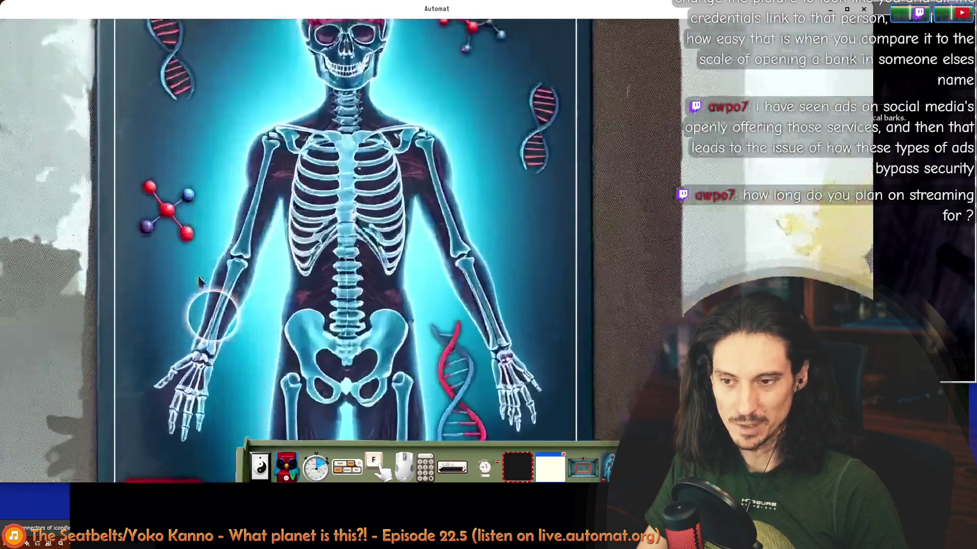
scroll(275, 167, "up", 2)
scroll(298, 213, "up", 2)
scroll(322, 254, "up", 1)
scroll(322, 254, "down", 3)
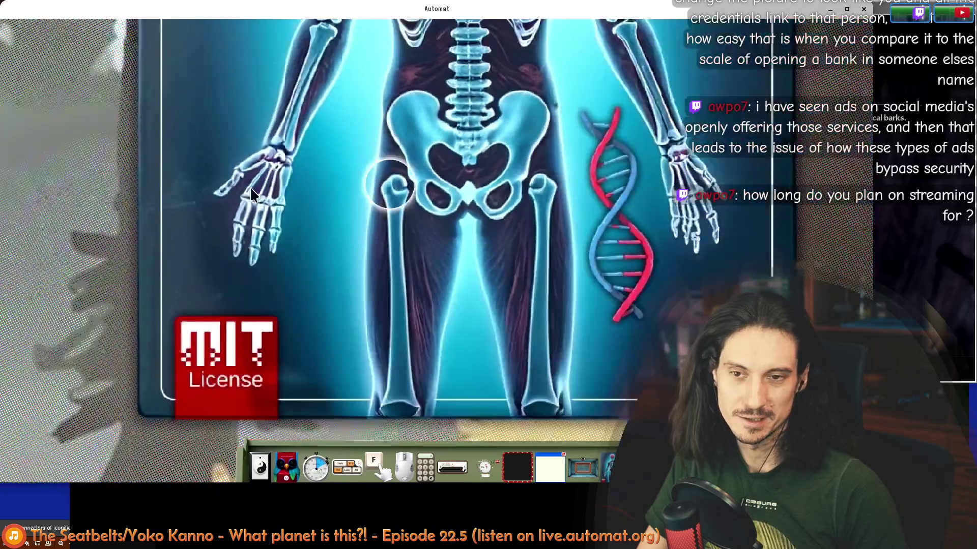
scroll(305, 114, "down", 2)
- Pan to show the whole skeleton card with its MIT License badge, then return to the browser
mouse_move(304, 109)
left_mouse_down()
mouse_move(325, 291)
mouse_move(312, 50)
left_mouse_up()
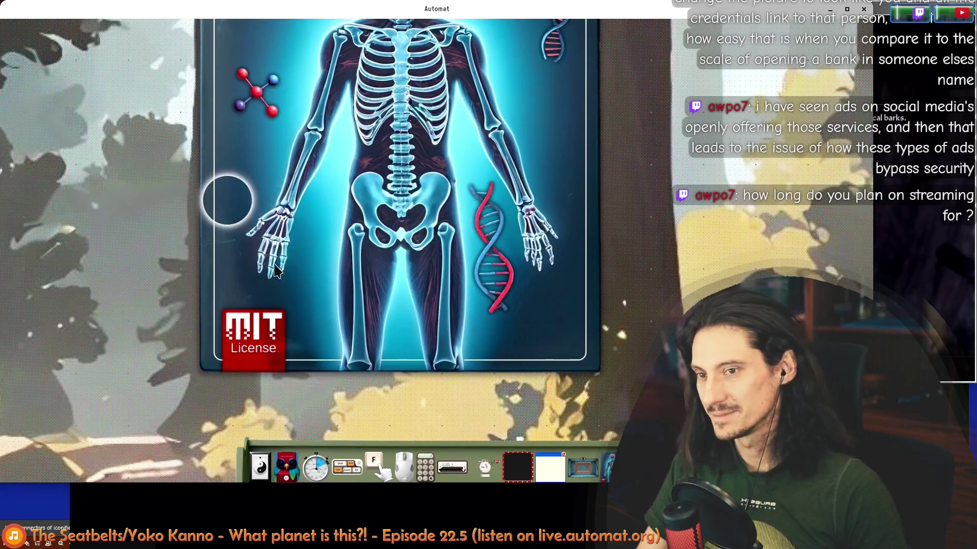
scroll(321, 229, "down", 3)
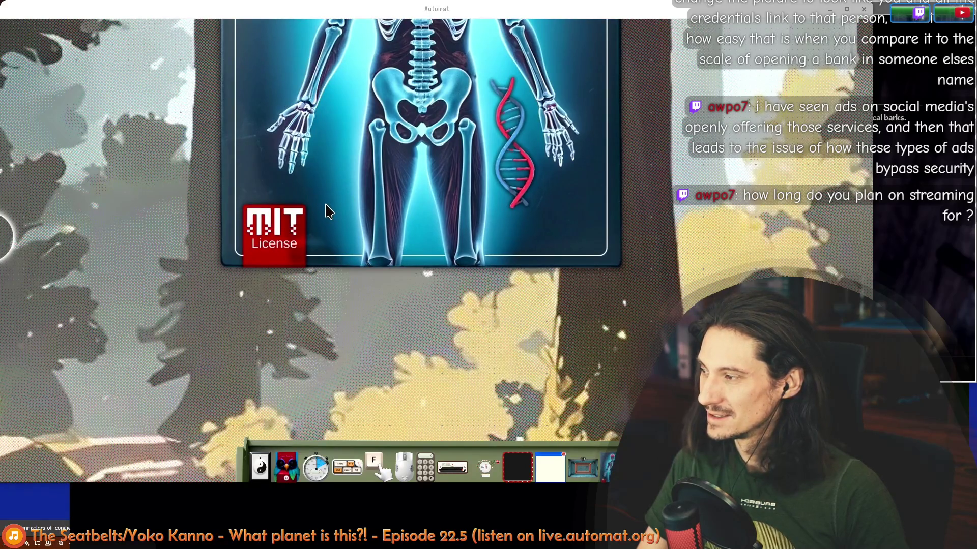
key("alt+Tab")
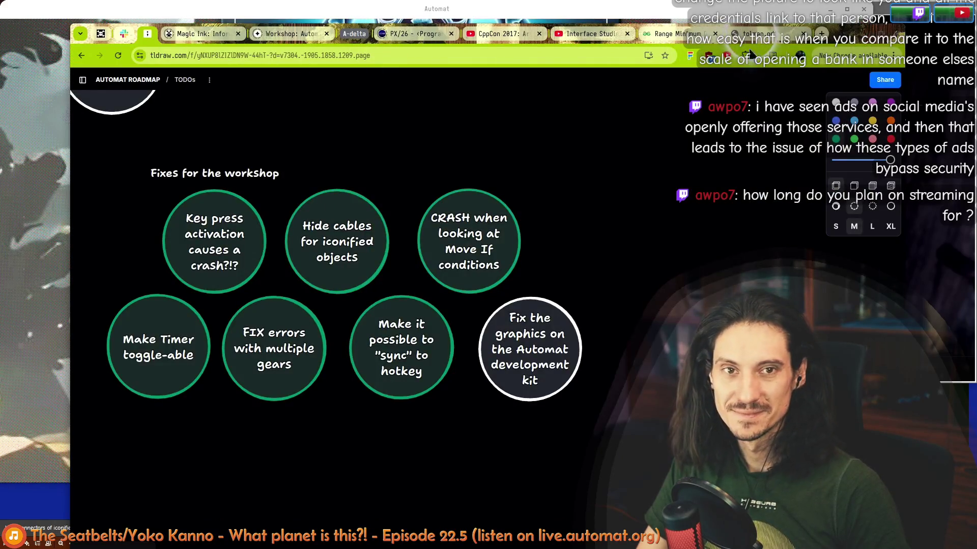
- Return to tolman.pdf, move the Chrome window further left and read page 191's right column
left_click(763, 34)
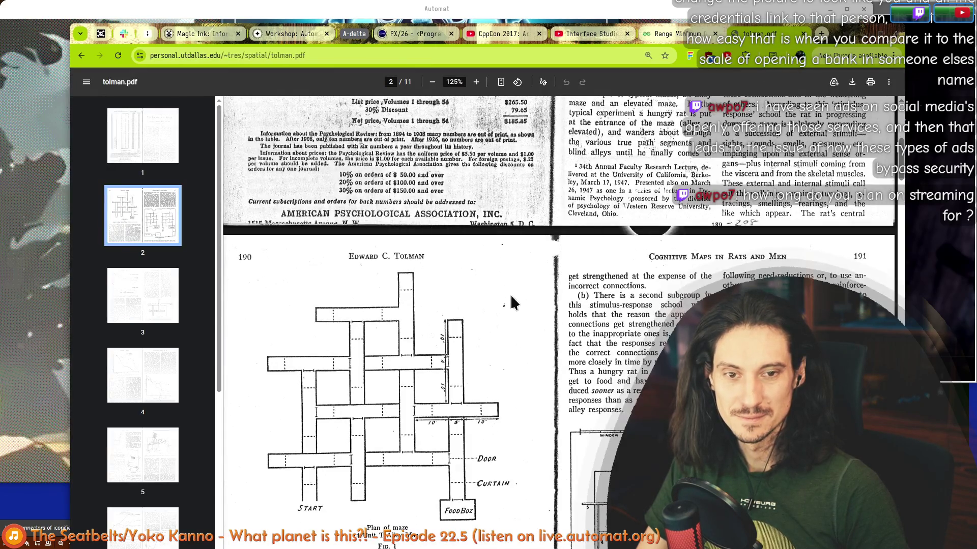
scroll(504, 332, "down", 3)
scroll(450, 122, "down", 1)
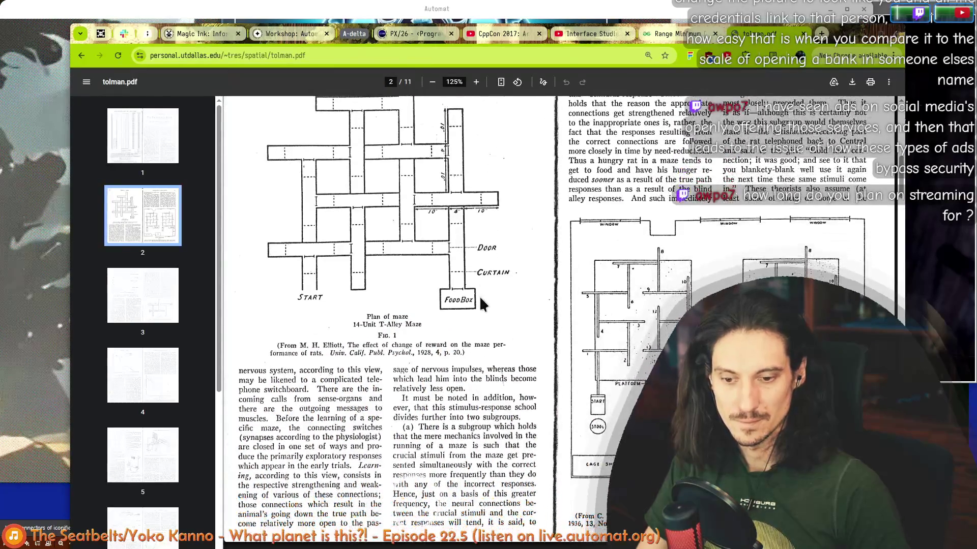
scroll(513, 376, "down", 2)
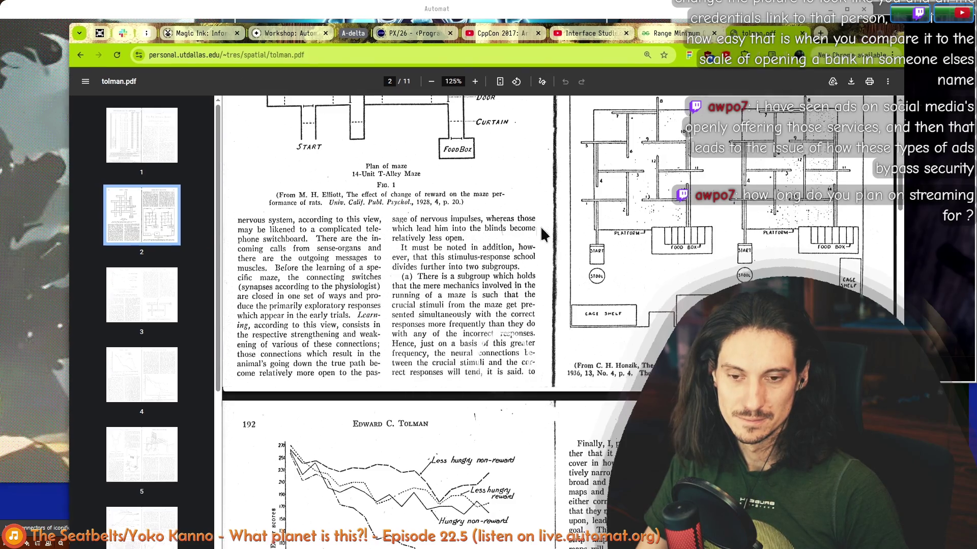
left_click_drag(554, 258, 352, 227)
scroll(336, 252, "up", 2)
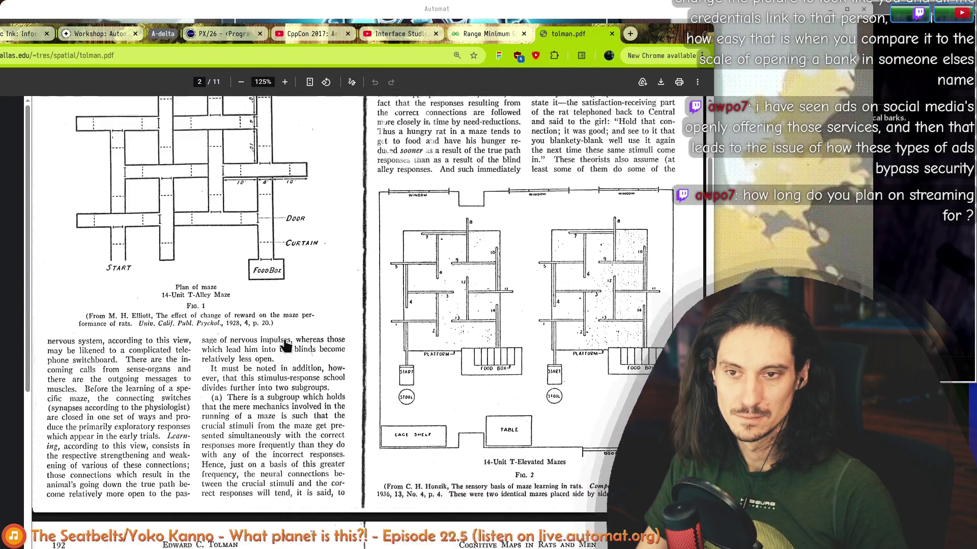
scroll(292, 406, "up", 2)
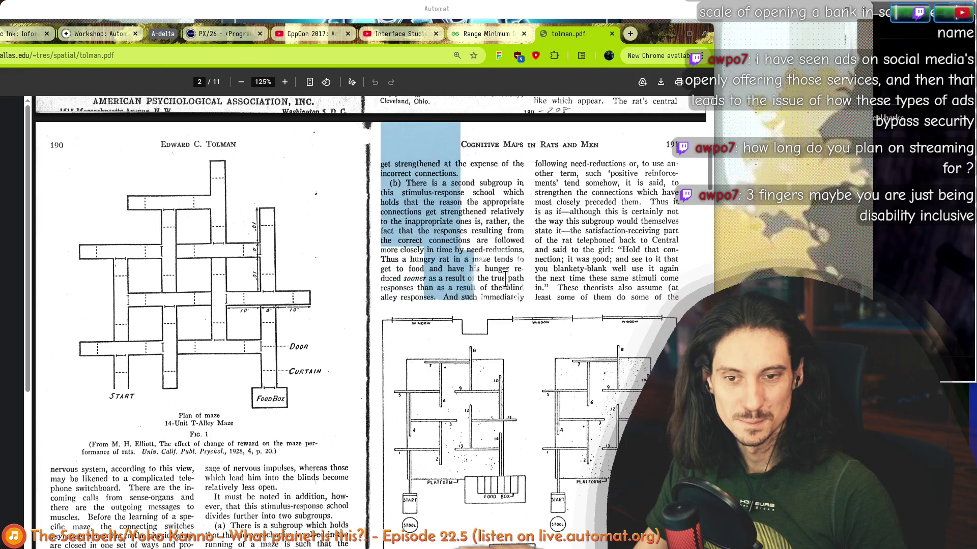
left_click_drag(470, 281, 503, 299)
left_click(503, 299)
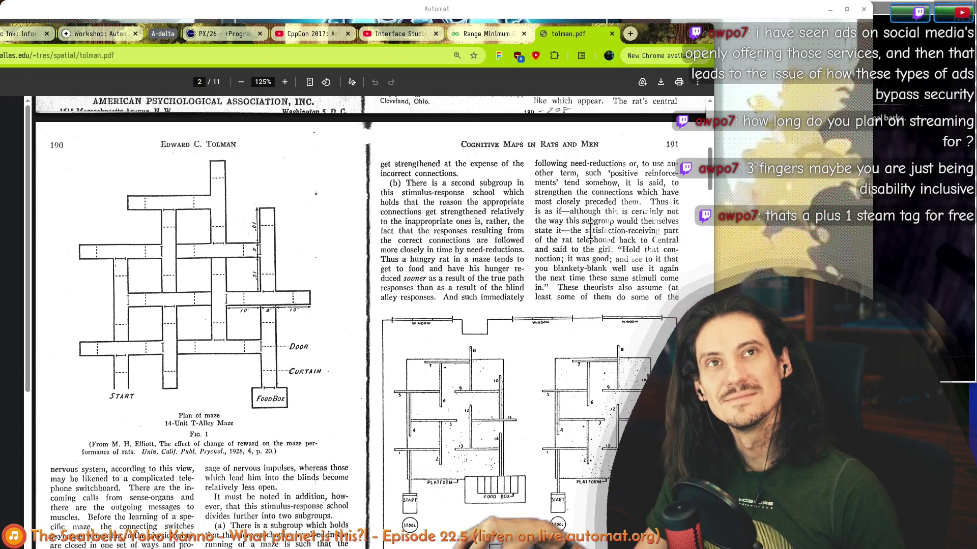
mouse_move(592, 232)
left_mouse_down()
mouse_move(564, 207)
mouse_move(611, 249)
left_mouse_up()
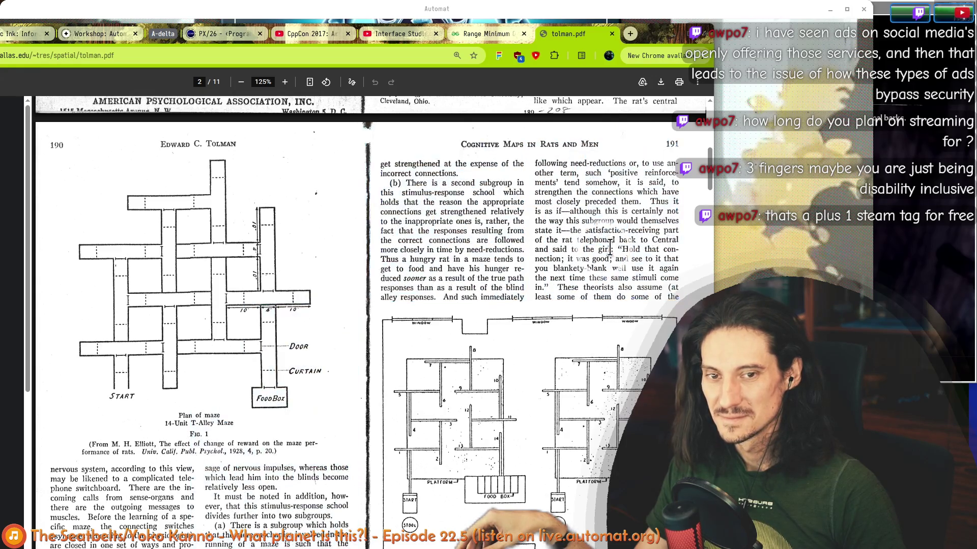
mouse_move(610, 249)
left_mouse_down()
mouse_move(616, 239)
mouse_move(613, 258)
mouse_move(537, 191)
mouse_move(667, 252)
left_mouse_up()
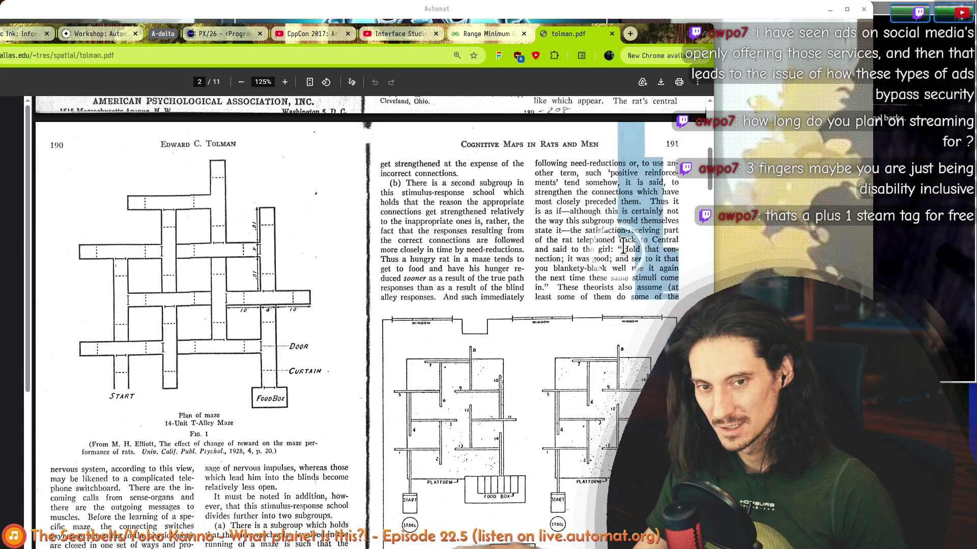
left_click(623, 252)
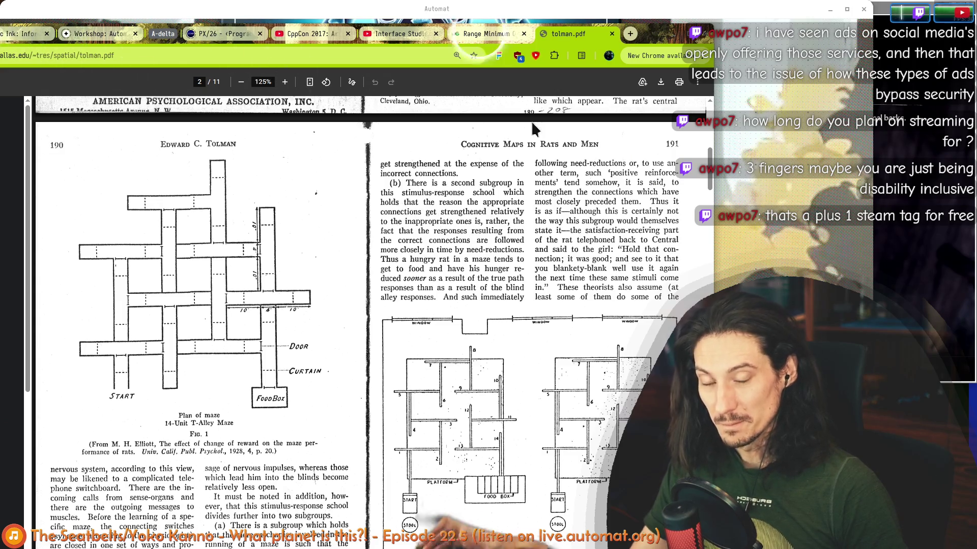
left_click(632, 36)
key("ctrl+w")
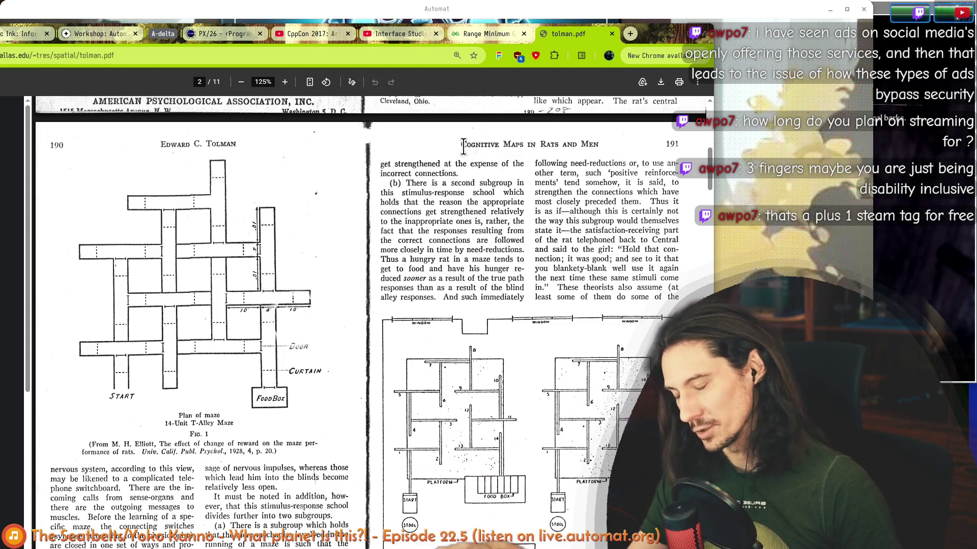
left_click_drag(461, 145, 492, 220)
left_click(494, 220)
left_click_drag(457, 143, 652, 201)
left_click(652, 201)
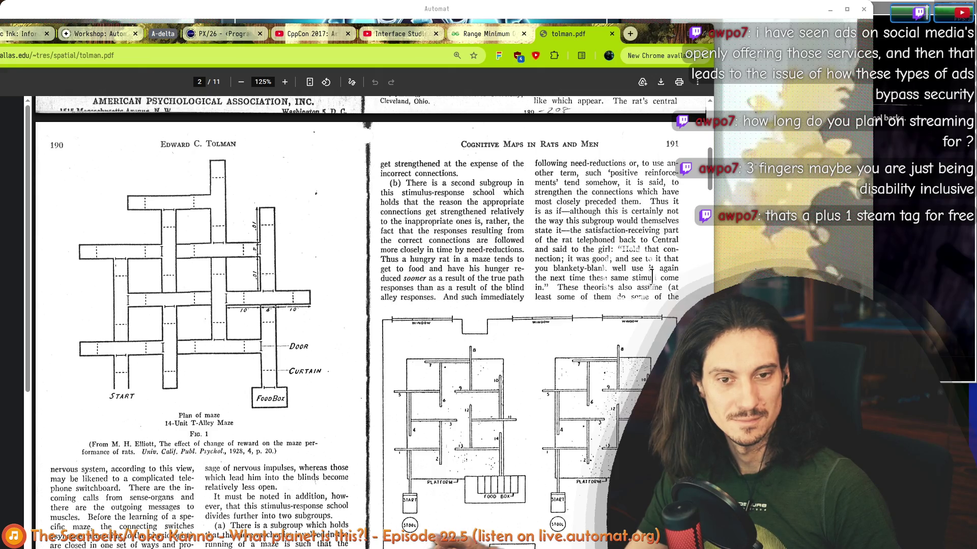
left_click_drag(663, 277, 585, 216)
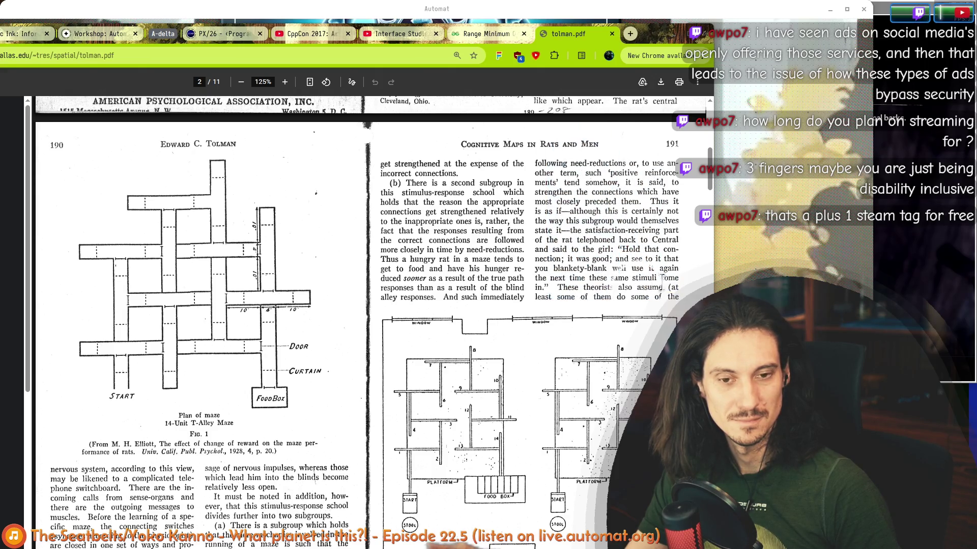
scroll(585, 221, "down", 3)
scroll(586, 221, "down", 4)
scroll(534, 222, "down", 3)
scroll(526, 225, "down", 2)
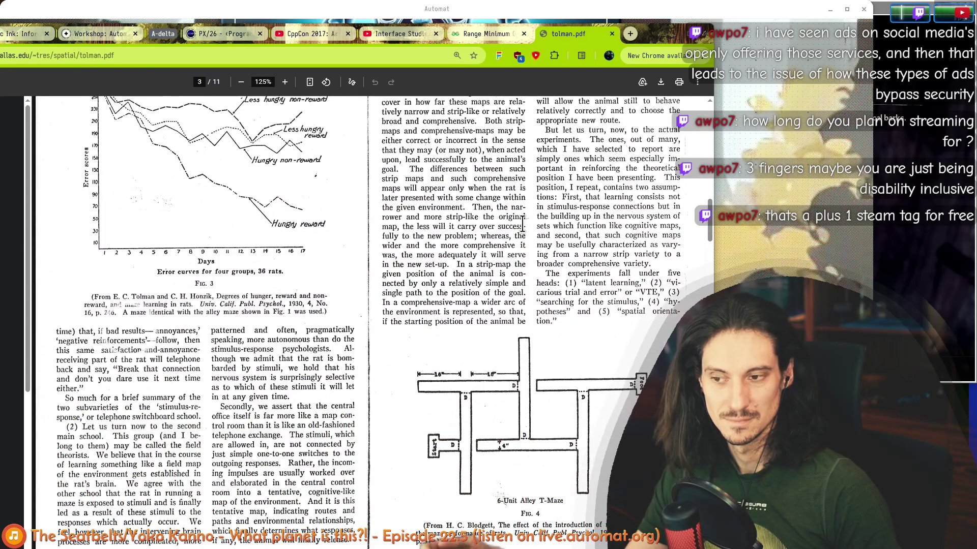
scroll(522, 225, "down", 1)
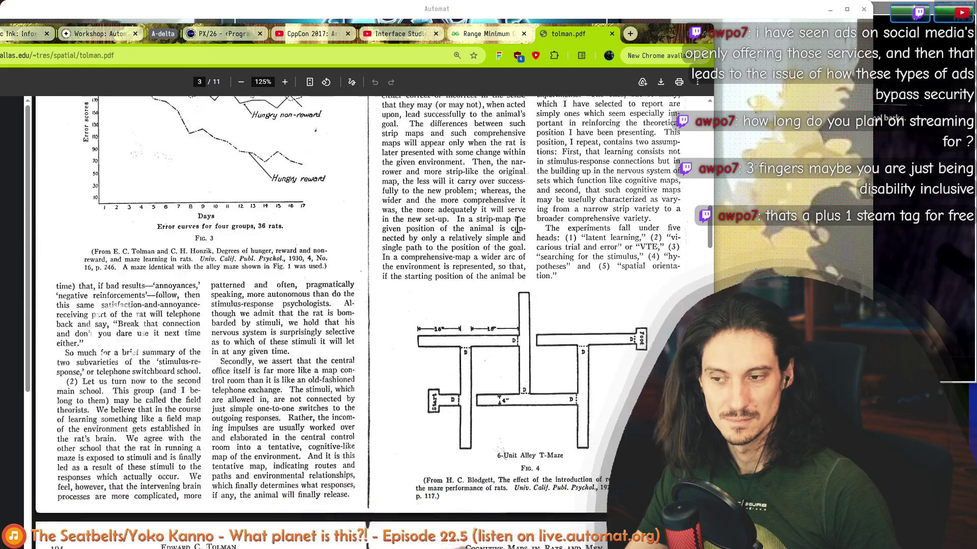
scroll(458, 222, "down", 1)
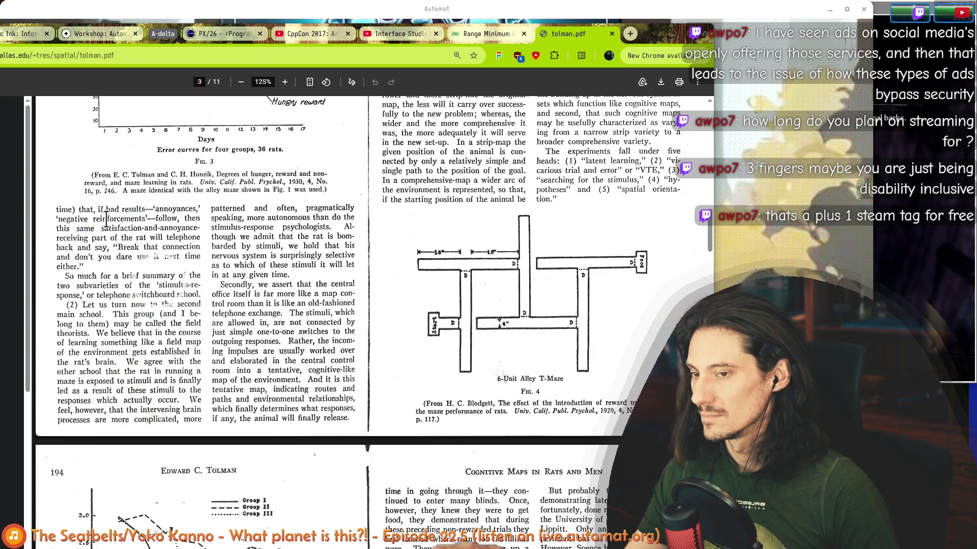
- Read through the left column passages of the Tolman paper down to 'actually occur'
left_click_drag(153, 296, 57, 210)
left_click(75, 309)
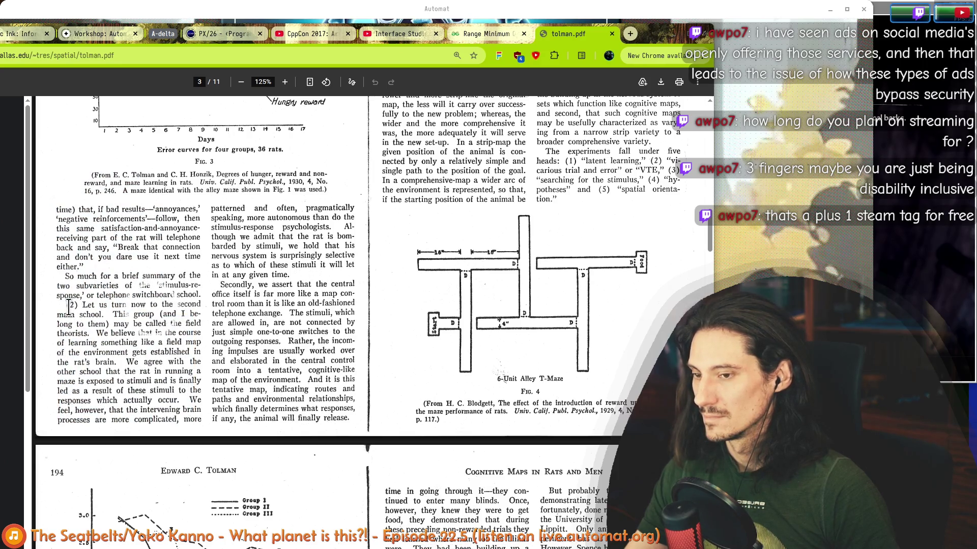
left_click_drag(69, 309, 116, 314)
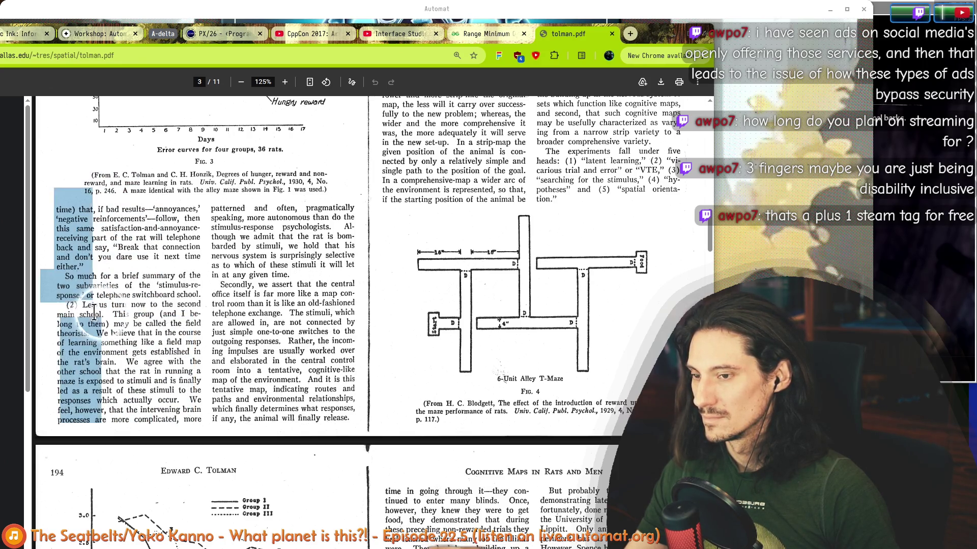
left_click(142, 326)
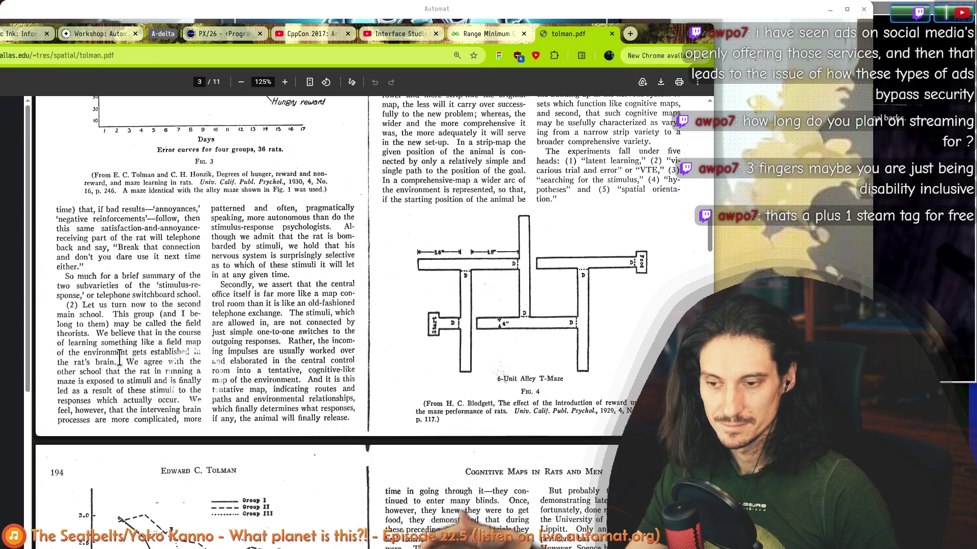
double_click(131, 328)
left_click(96, 347)
mouse_move(66, 391)
left_mouse_down()
mouse_move(156, 395)
mouse_move(237, 245)
left_mouse_up()
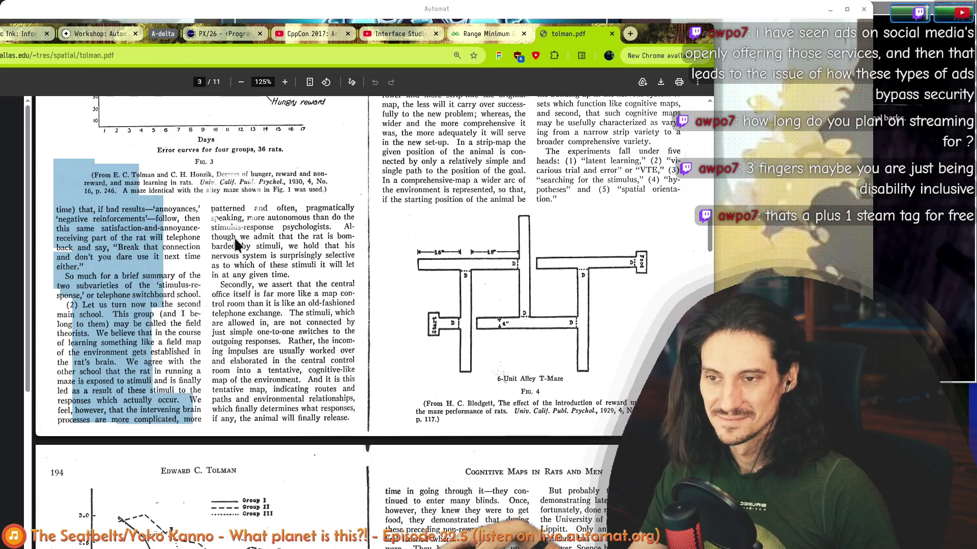
left_click(216, 215)
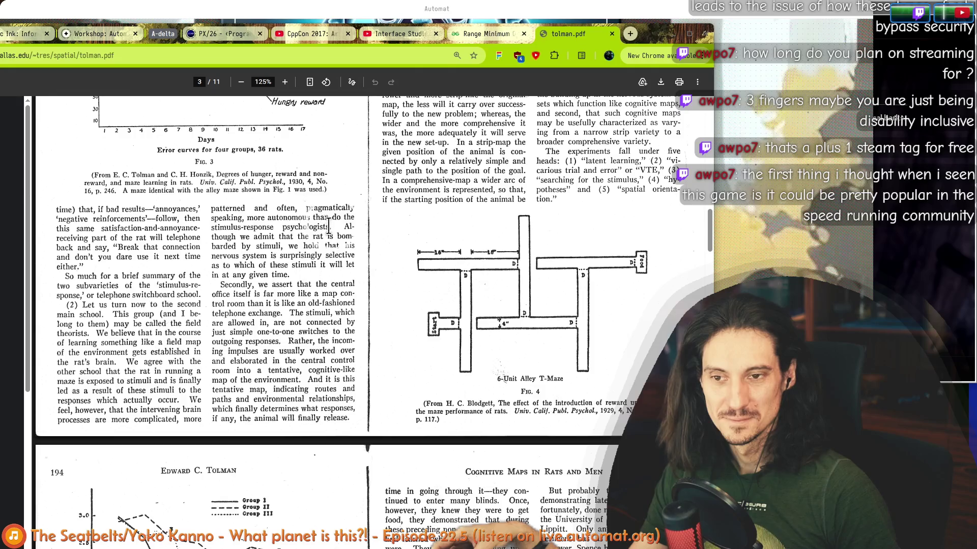
- Read the second column's opening lines, then move the PDF window aside to reveal Automat
left_click_drag(329, 221, 224, 184)
left_click(308, 226)
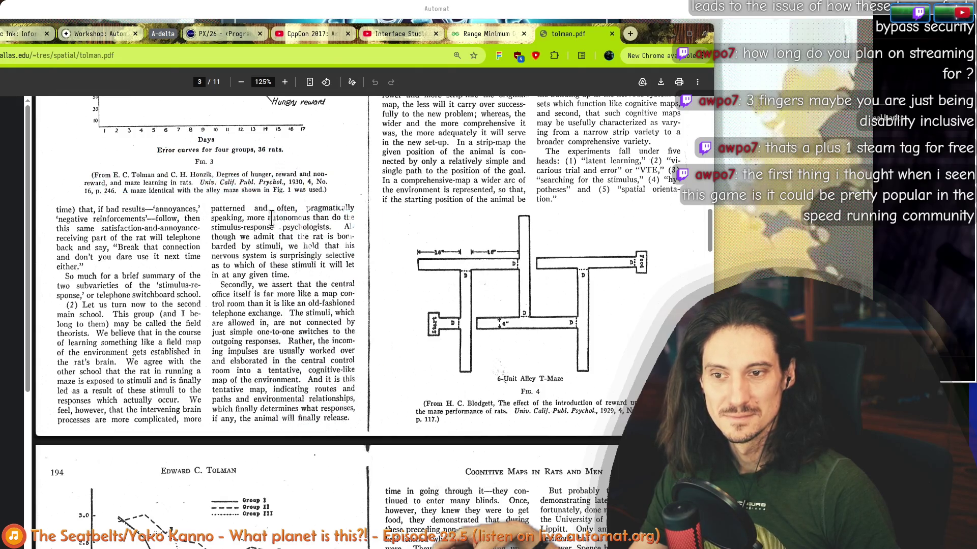
left_click_drag(271, 218, 225, 207)
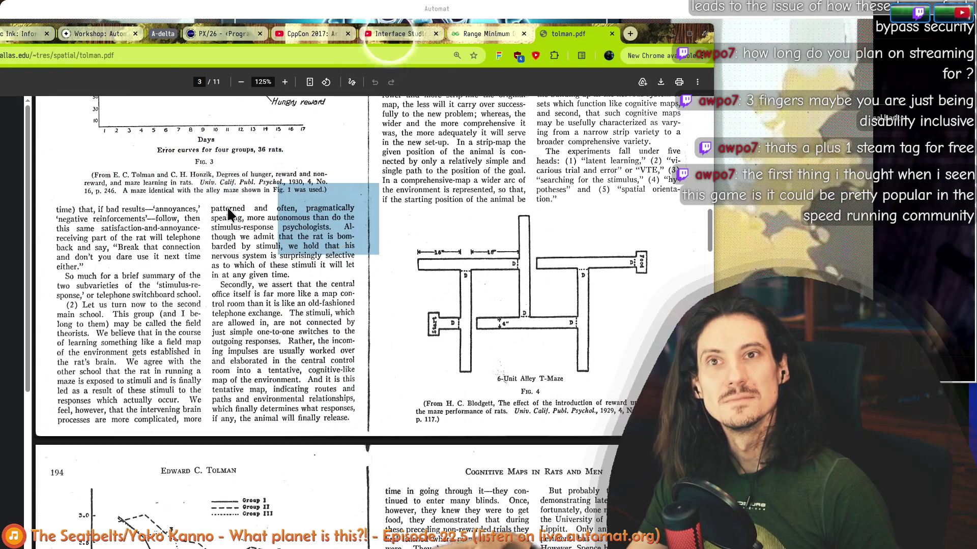
left_click_drag(519, 33, 123, 158)
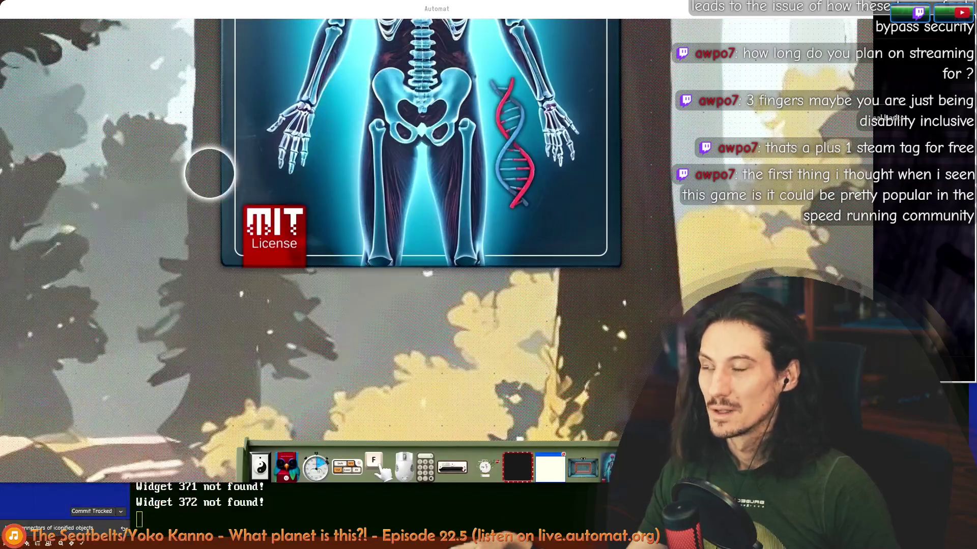
scroll(380, 216, "down", 3)
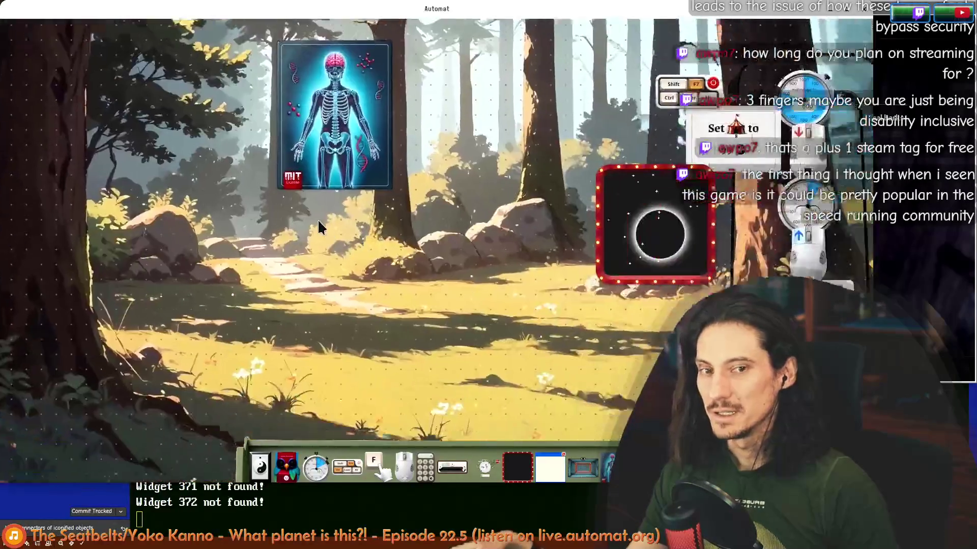
scroll(321, 225, "right", 5)
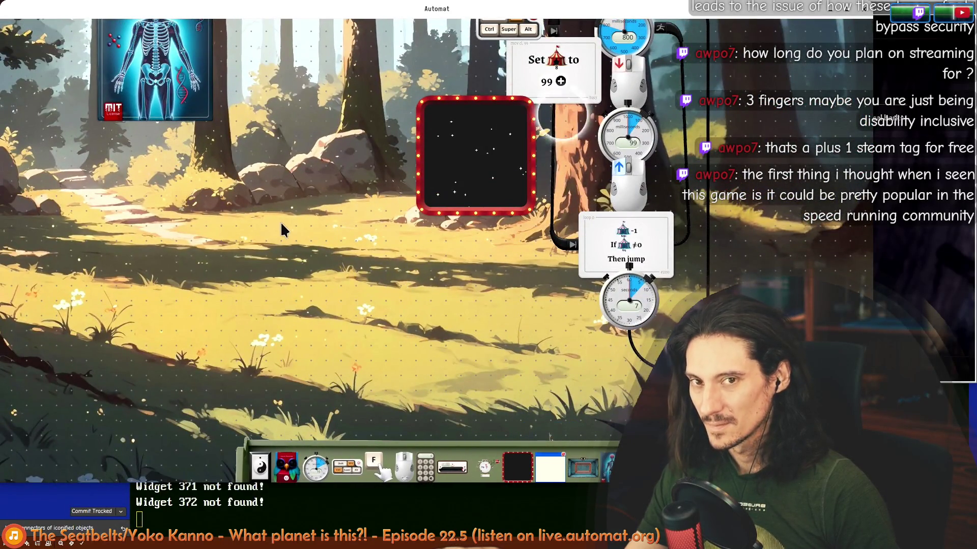
- Place a Macro Recorder from the toolbar onto the canvas below the skeleton poster
left_click_drag(280, 222, 333, 266)
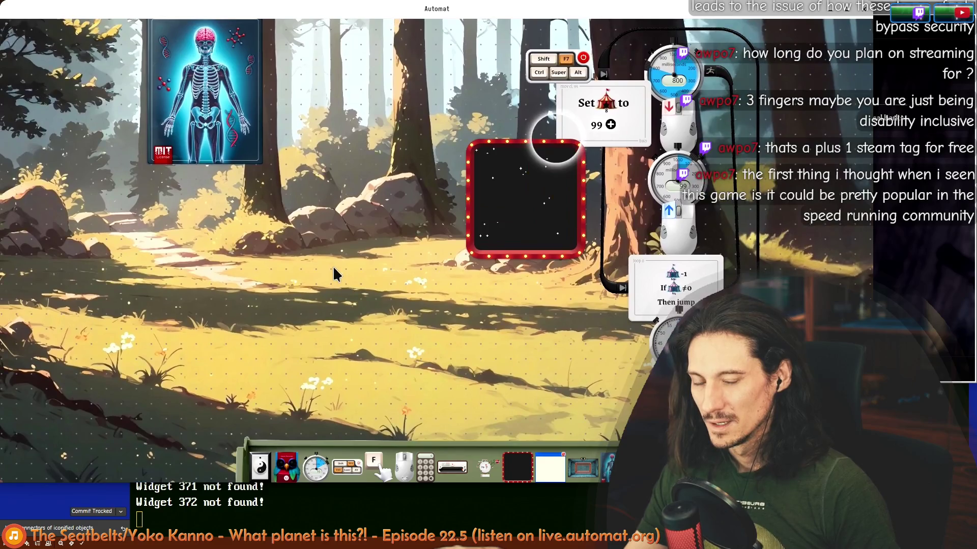
left_click(314, 312)
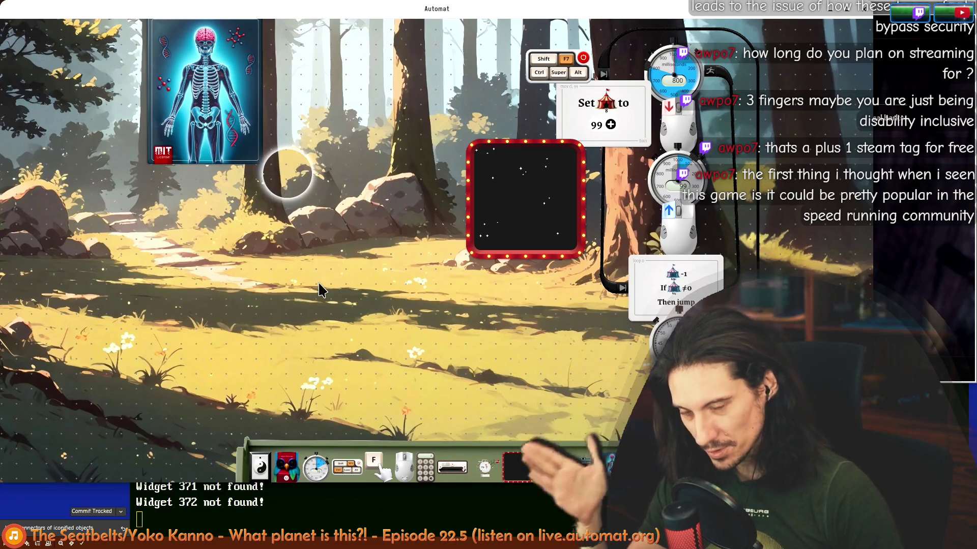
scroll(345, 223, "up", 3)
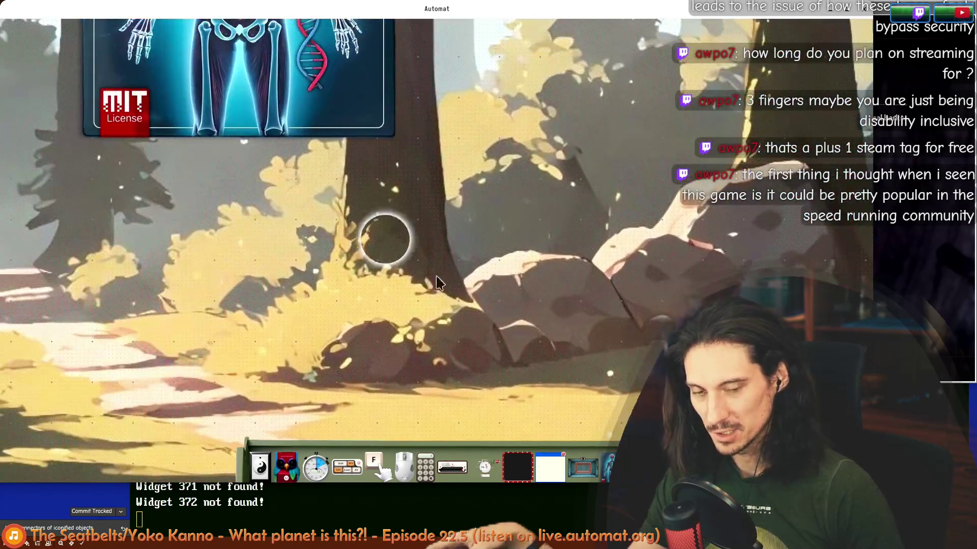
mouse_move(397, 245)
left_mouse_down()
mouse_move(554, 319)
mouse_move(334, 233)
left_mouse_up()
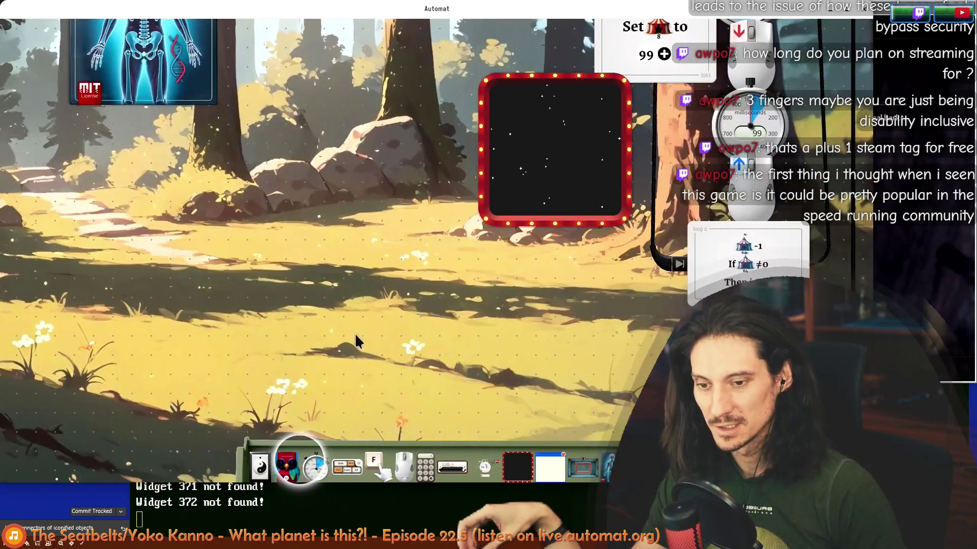
left_click_drag(285, 467, 221, 218)
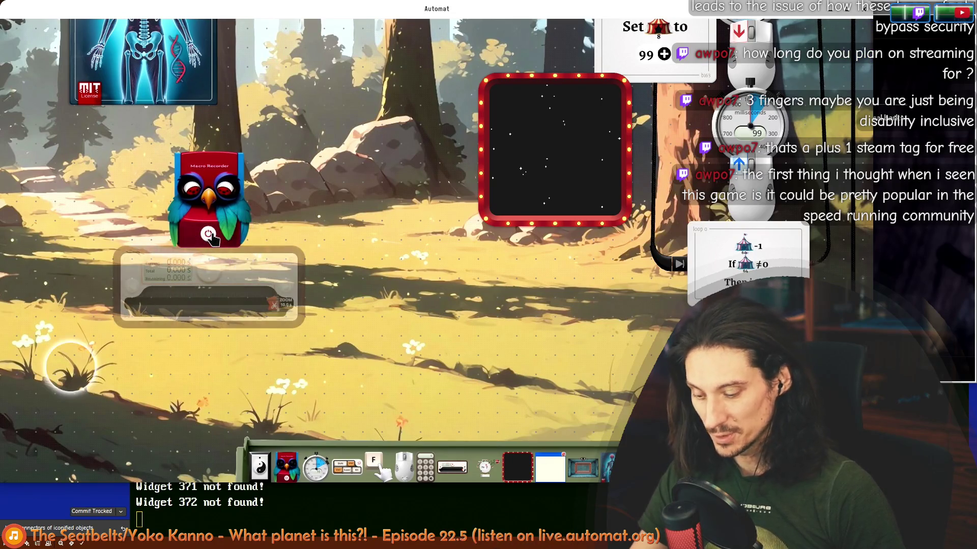
- Record D, W, A, S and Space presses, move the recorder aside and add a keyboard-modifier widget
key("d")
key("w")
key("a")
key("s")
key("space")
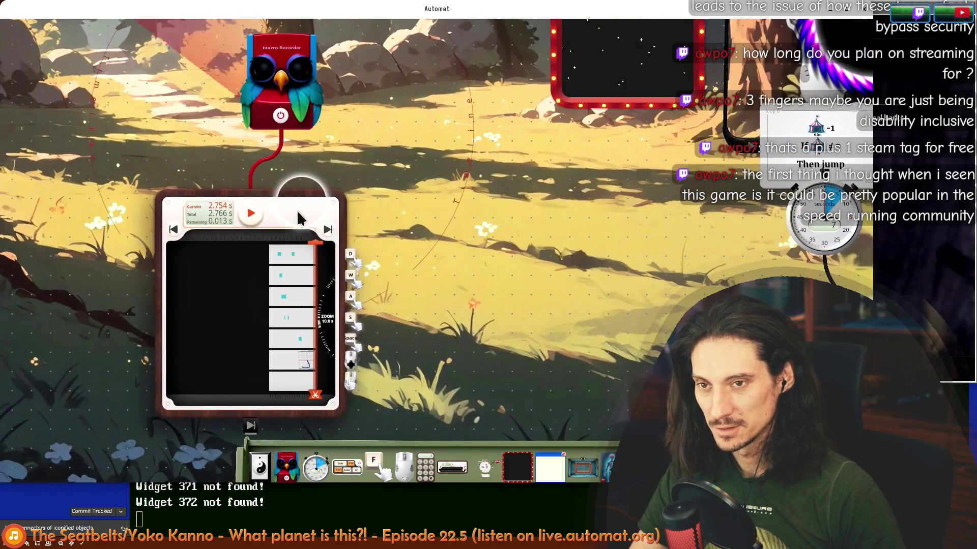
left_click_drag(297, 123, 322, 180)
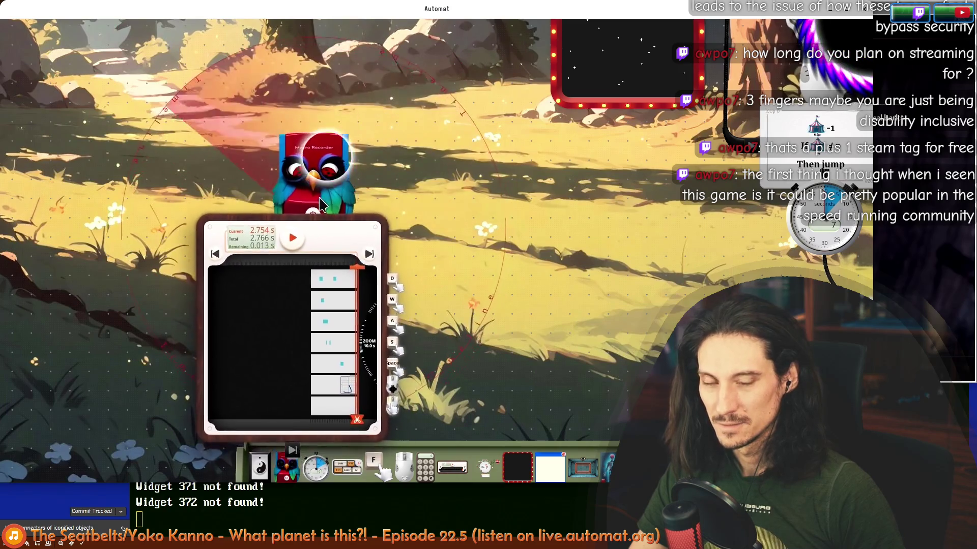
left_click_drag(347, 467, 214, 119)
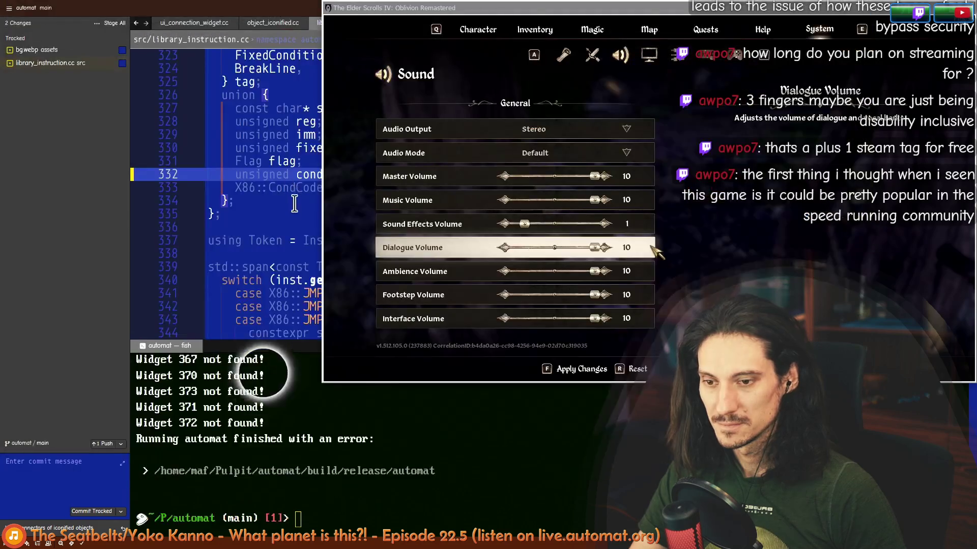
- Relaunch Automat from the fish terminal with ./run.py automat --variant=release
left_click(332, 469)
type(",,")
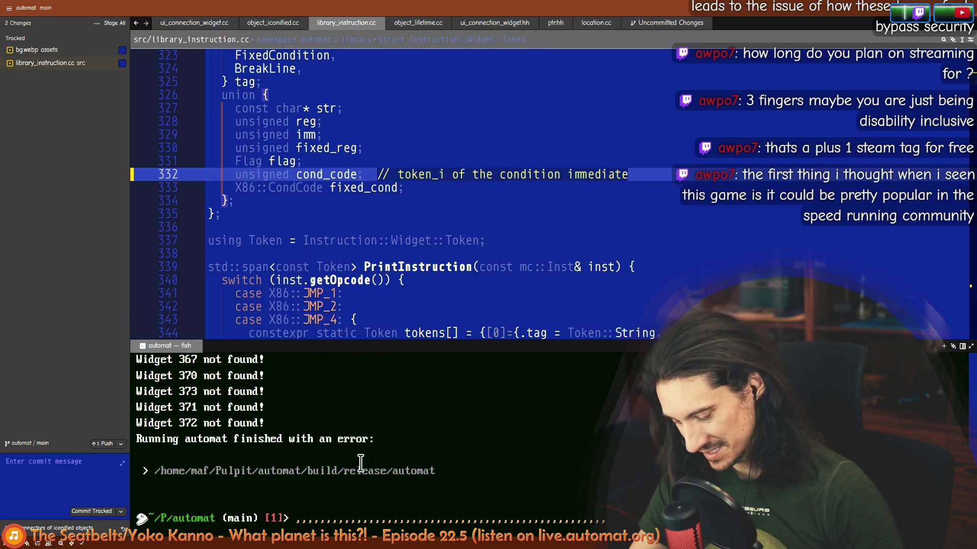
key("Return")
key("Return")
key("Up")
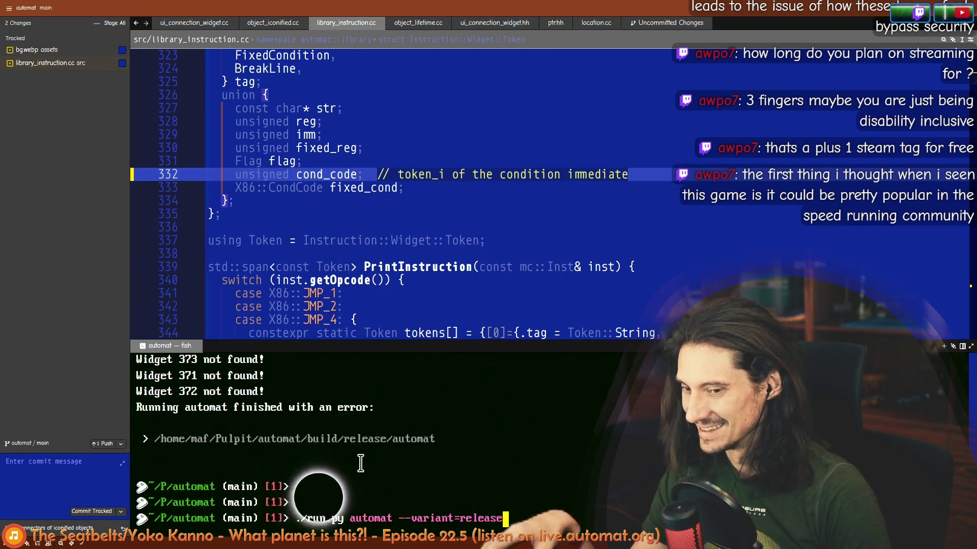
key("Return")
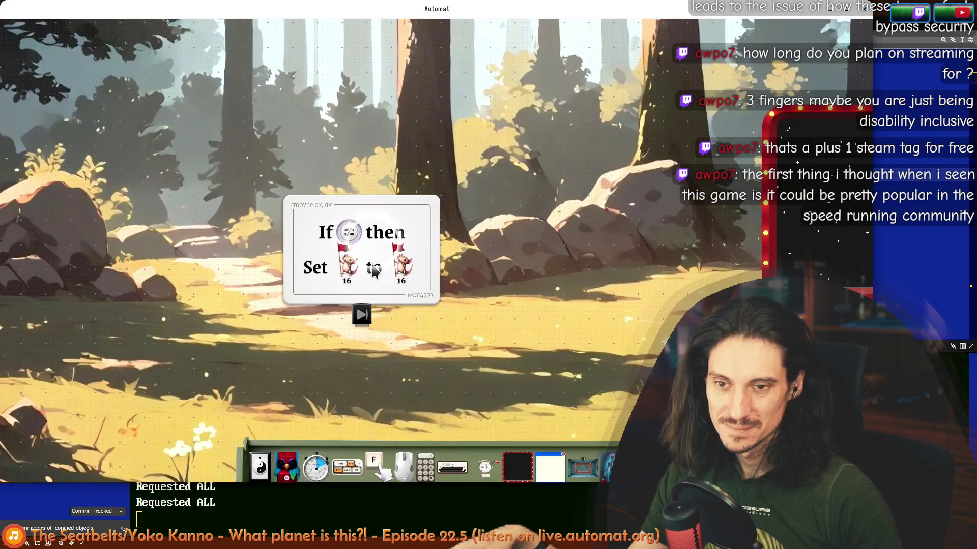
- Bring the Macro Recorder into view, switch it on and start playing its recorded timeline
left_click_drag(374, 271, 809, 46)
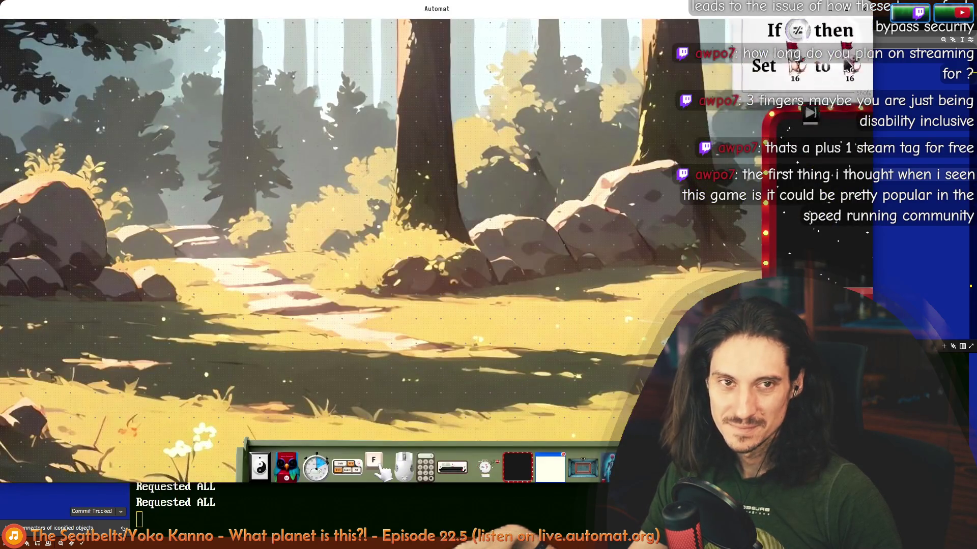
left_click_drag(287, 466, 319, 157)
left_click(319, 190)
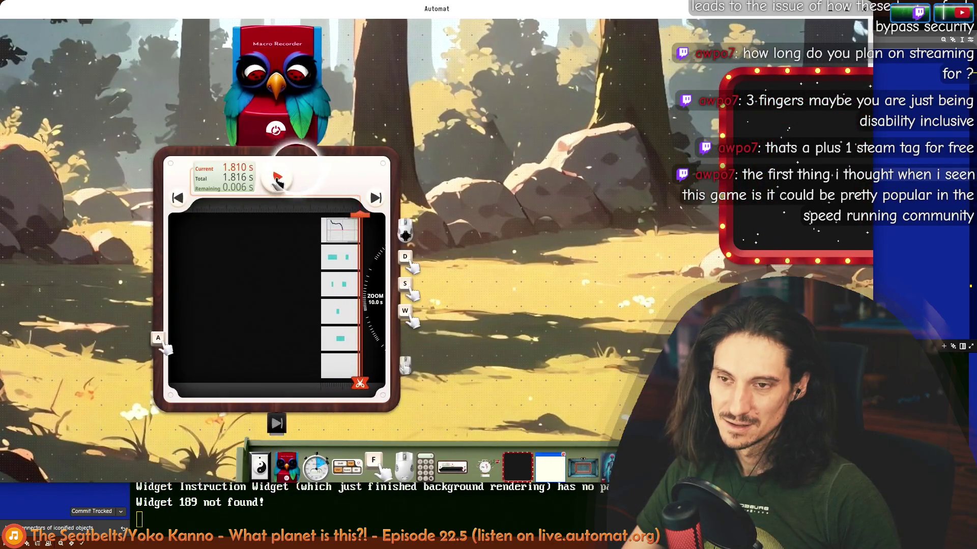
left_click(277, 177)
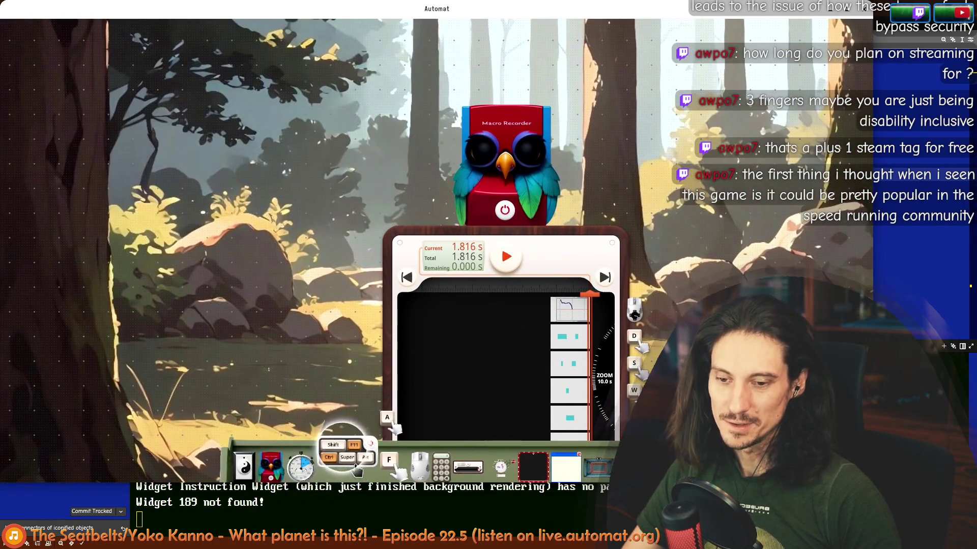
- Connect the key widget to the recorder, trigger playback three times with Space, and move the timeline panel left
left_click_drag(219, 173, 235, 130)
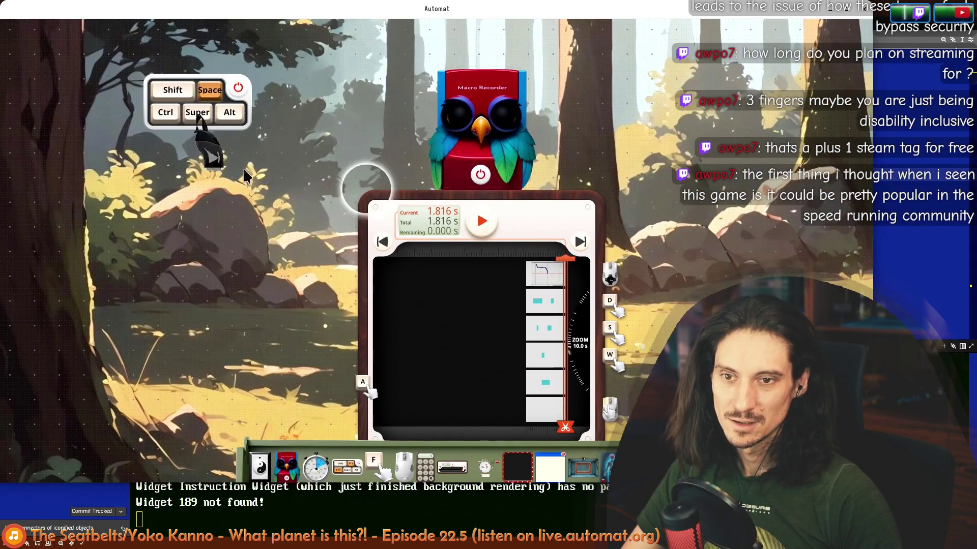
left_click(263, 88)
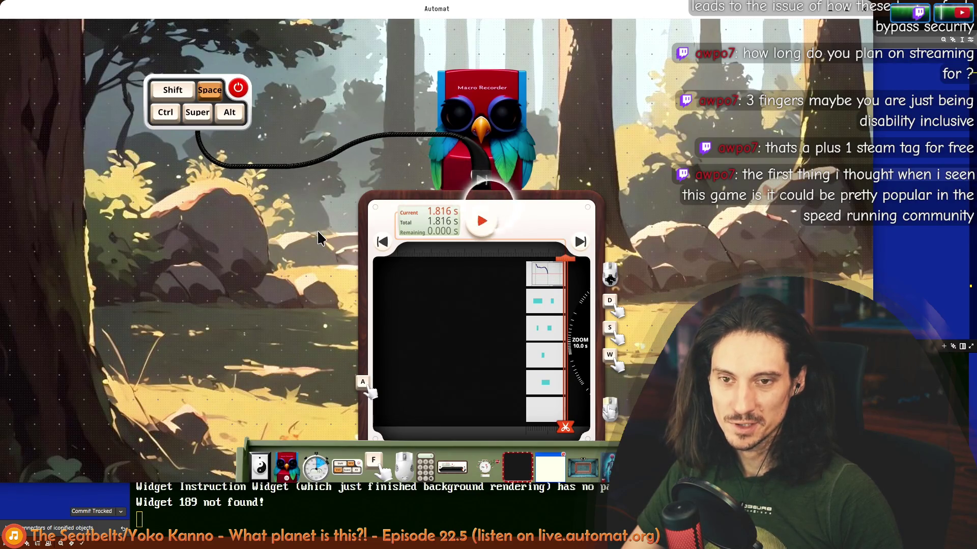
key("space")
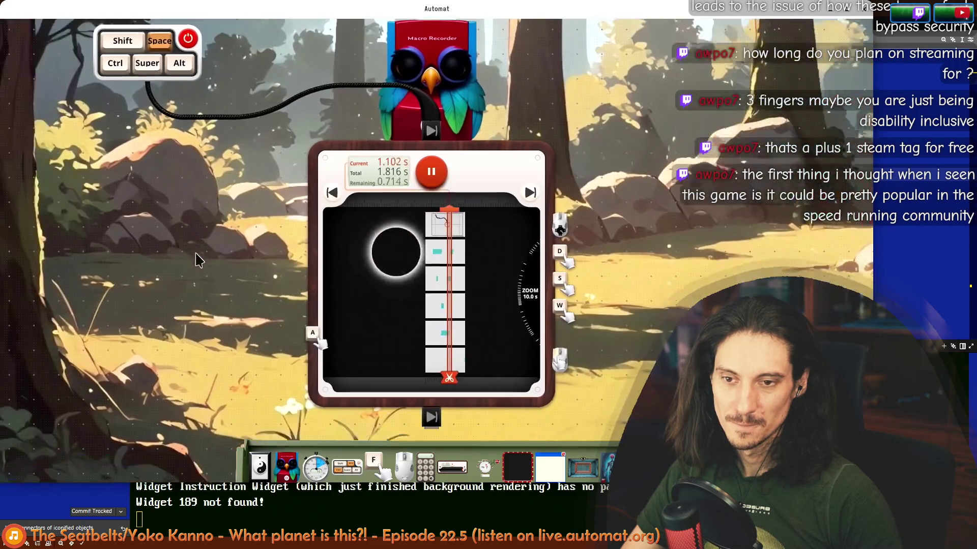
key("space")
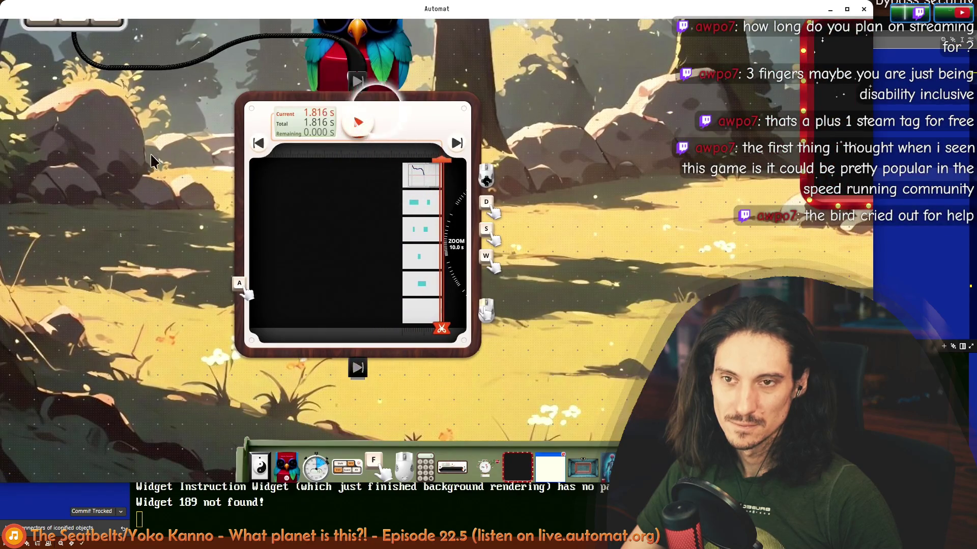
key("space")
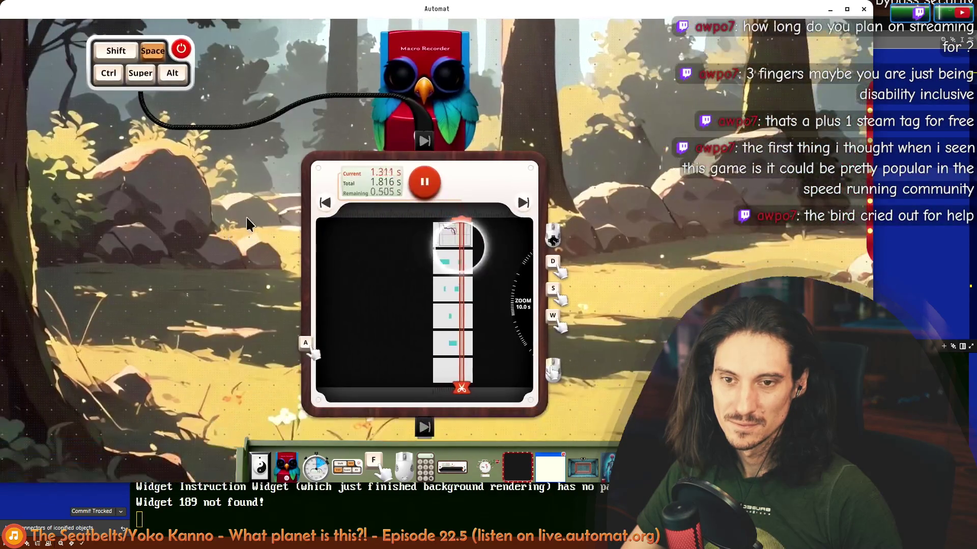
left_click_drag(495, 199, 290, 175)
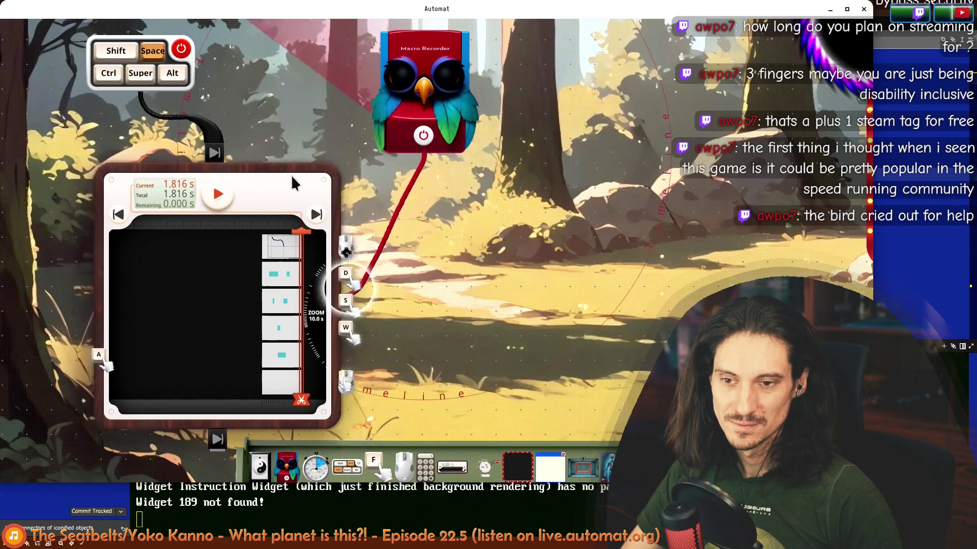
- Reposition the timeline panel, recentre the widgets and scrub playback back near the recording's start
left_click_drag(423, 84, 729, 95)
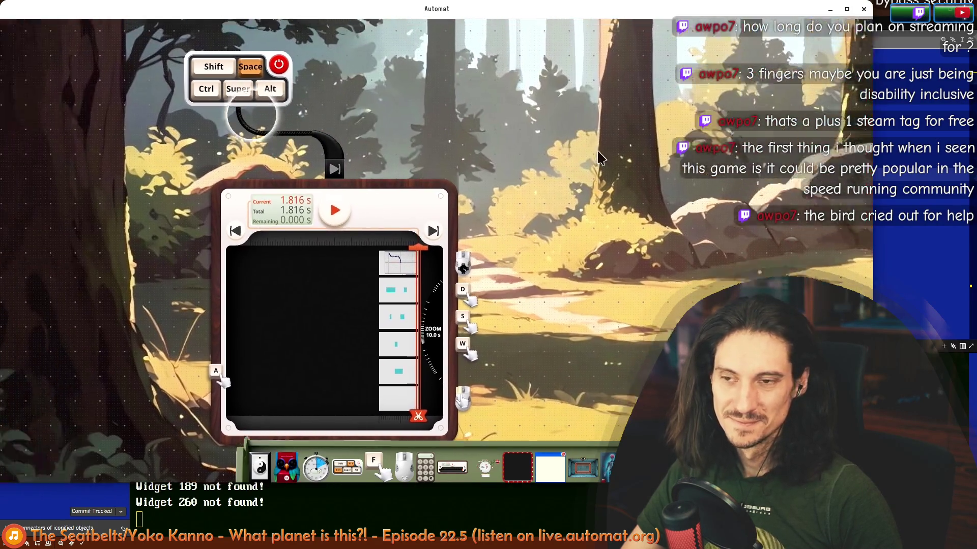
mouse_move(207, 82)
left_mouse_down()
mouse_move(441, 132)
mouse_move(430, 197)
left_mouse_up()
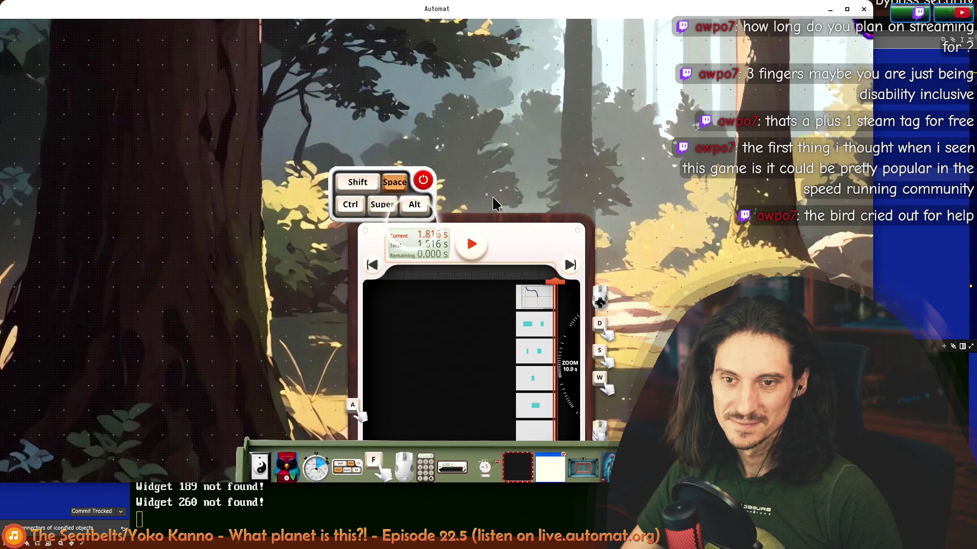
scroll(574, 223, "down", 3)
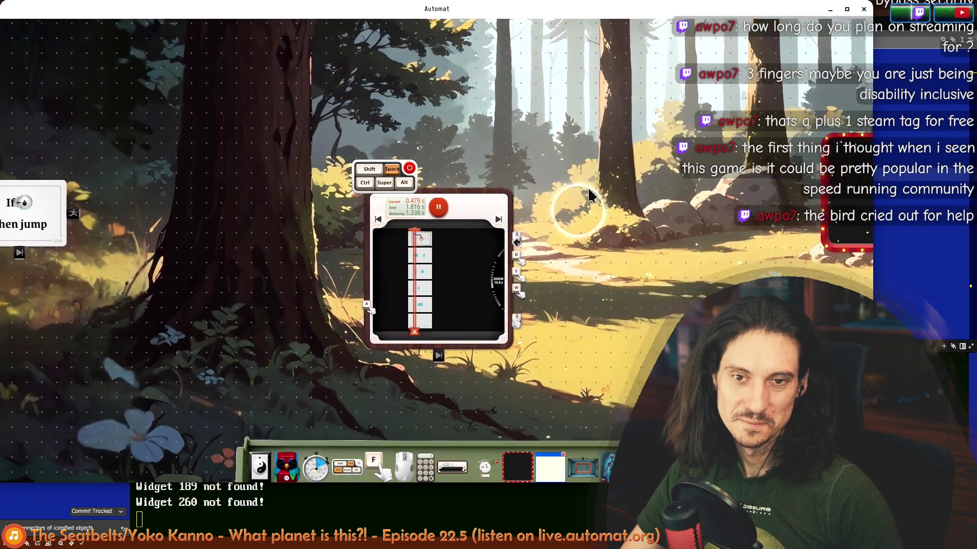
left_click_drag(587, 191, 553, 163)
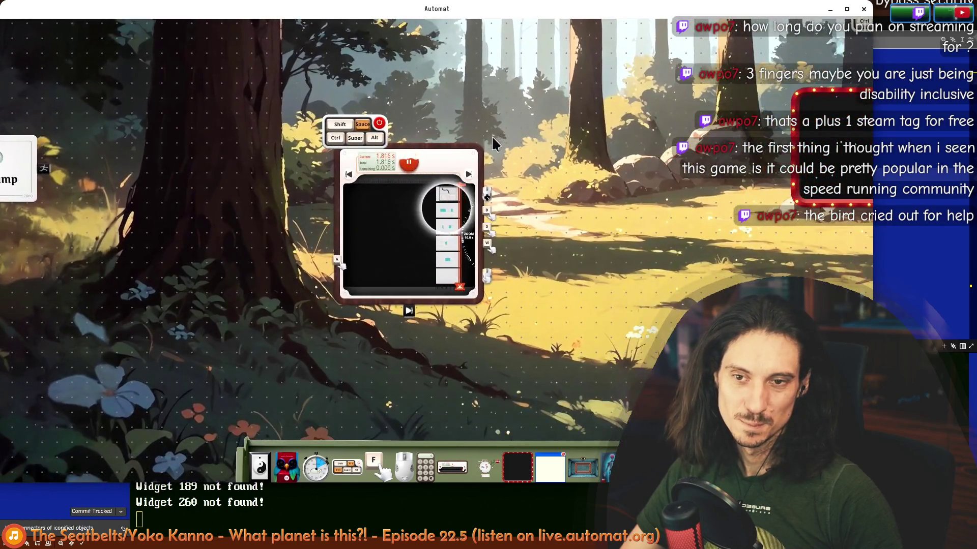
scroll(492, 143, "up", 5)
left_click_drag(387, 229, 183, 317)
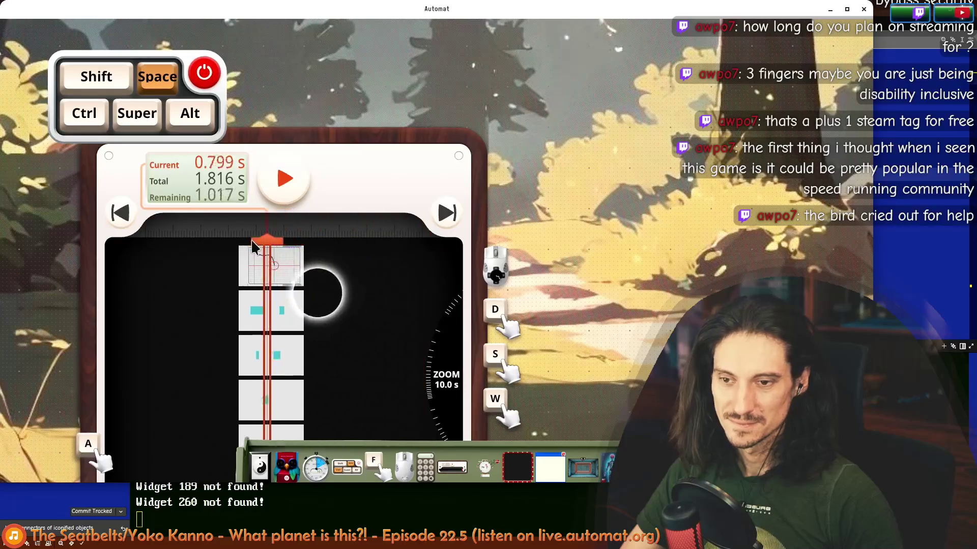
scroll(189, 324, "down", 5)
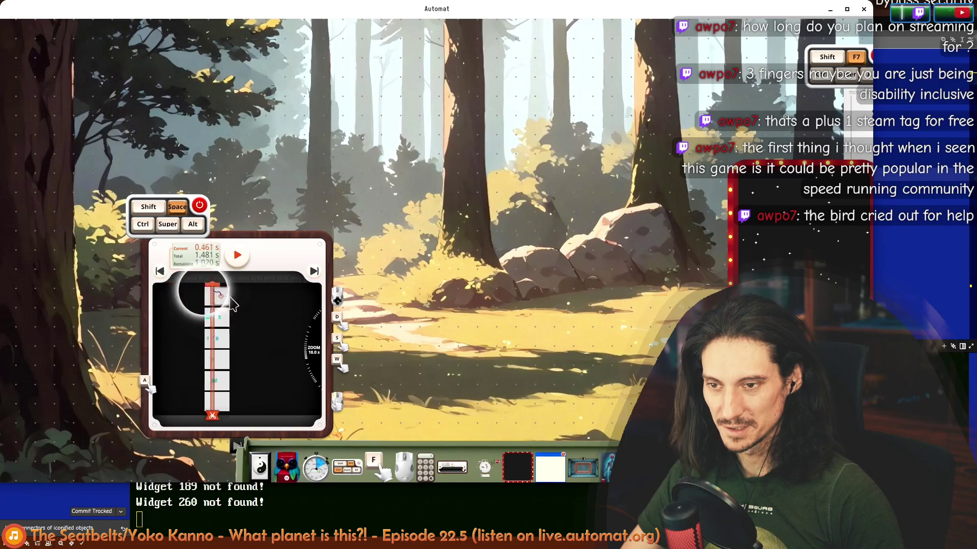
scroll(302, 320, "up", 5)
scroll(248, 341, "down", 2)
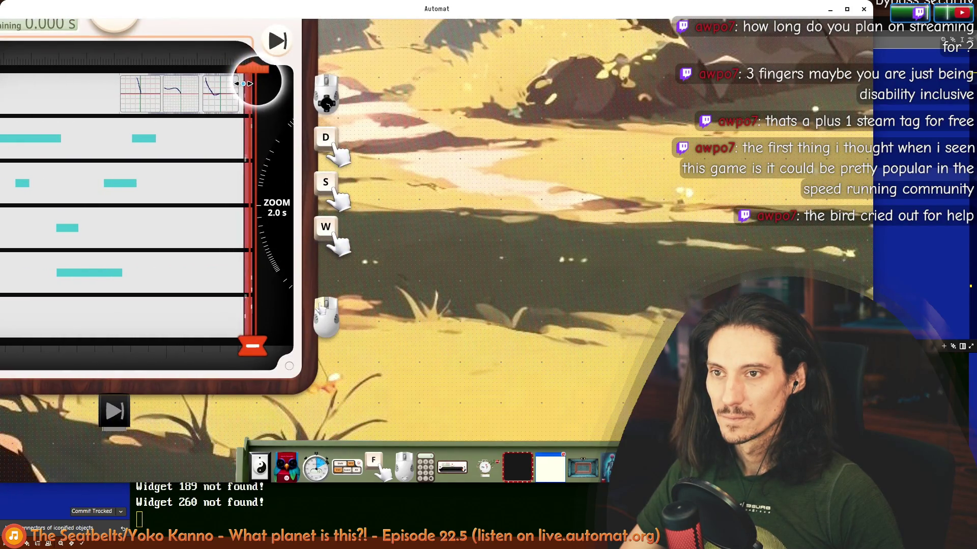
scroll(252, 99, "down", 5)
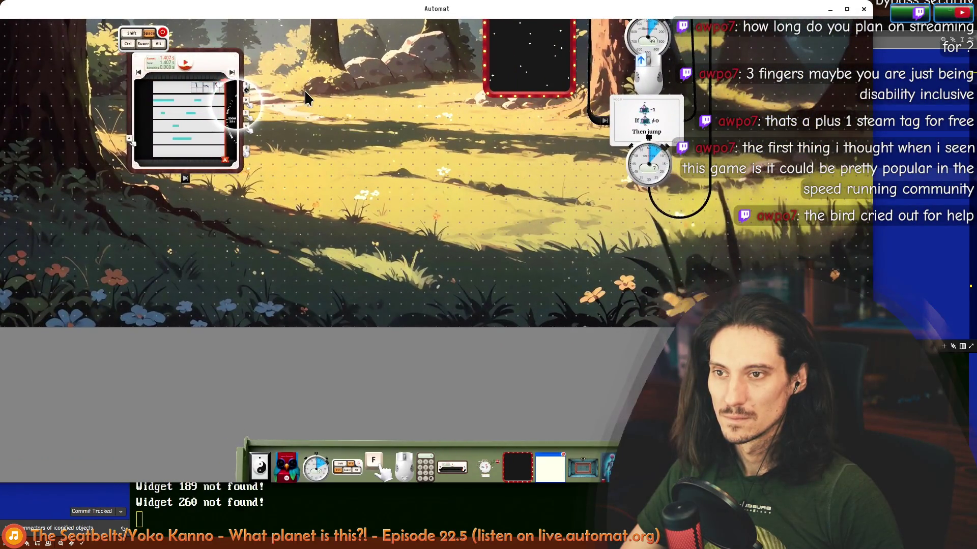
scroll(304, 89, "down", 2)
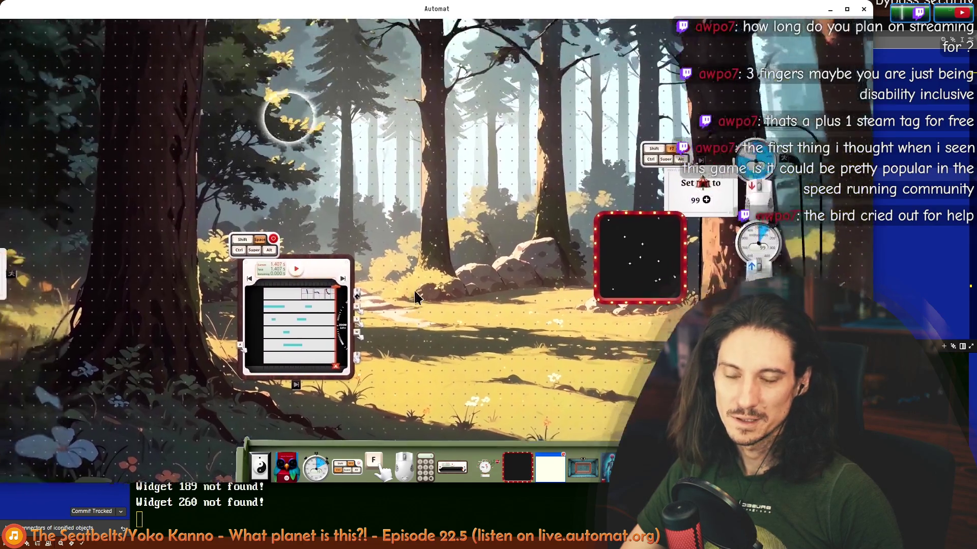
scroll(414, 289, "up", 5)
scroll(536, 201, "down", 2)
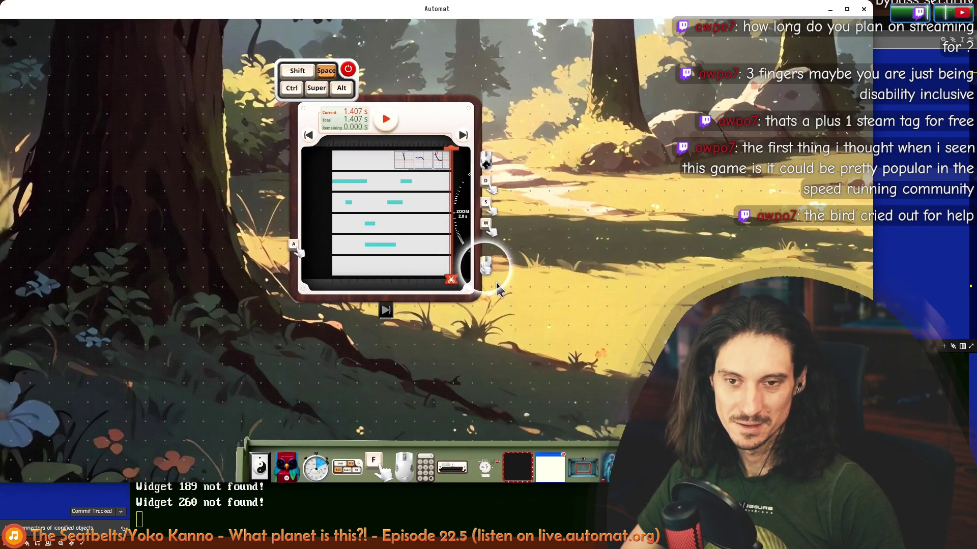
scroll(563, 206, "up", 3)
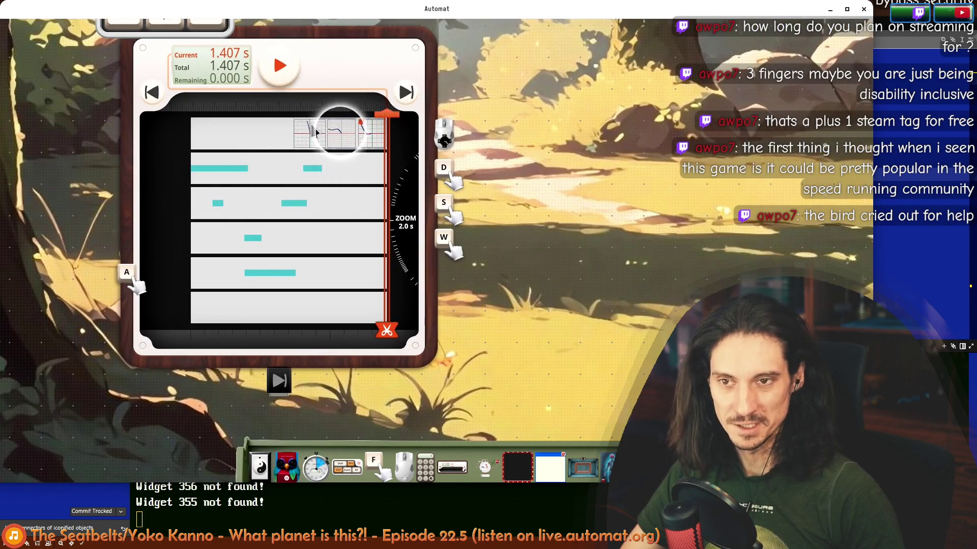
scroll(316, 132, "up", 3)
scroll(346, 112, "down", 5)
- Play the recording, move the A key into the D, S and W stack, and replay it
left_click(496, 227)
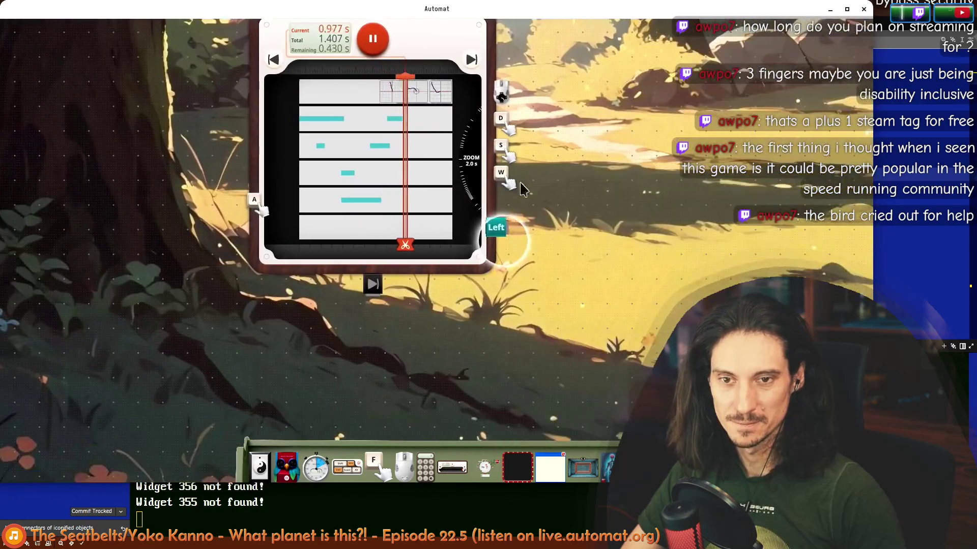
scroll(530, 201, "left", 3)
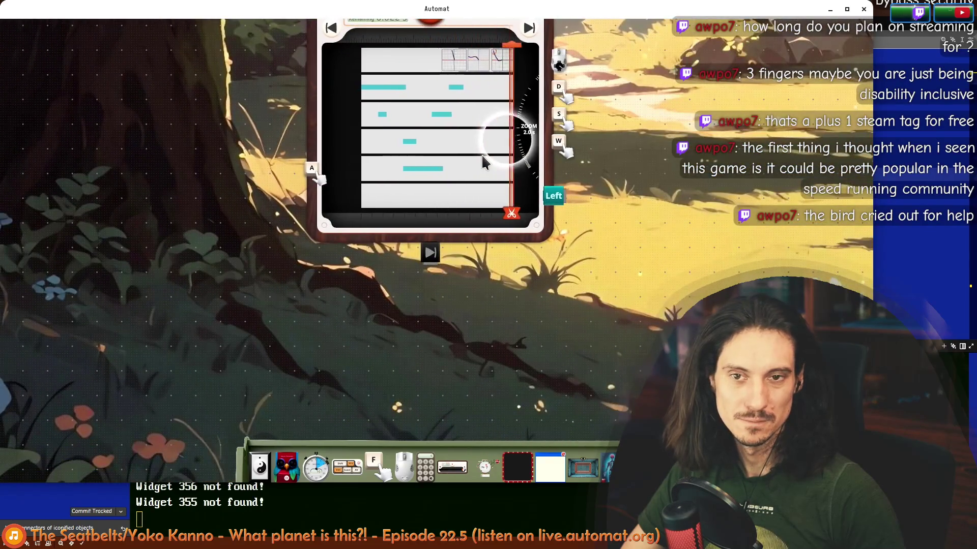
scroll(393, 142, "down", 2)
scroll(293, 266, "up", 5)
scroll(294, 265, "left", 2)
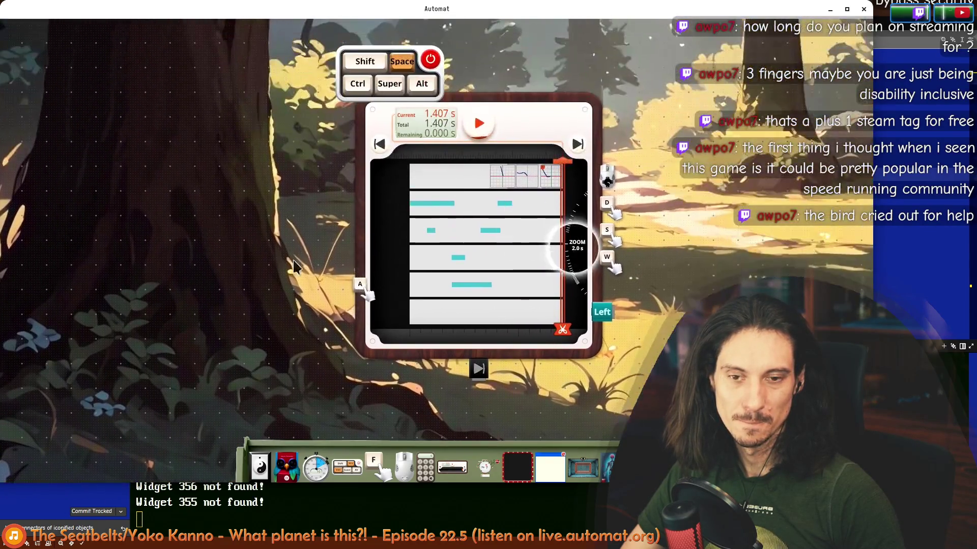
left_click_drag(375, 293, 639, 299)
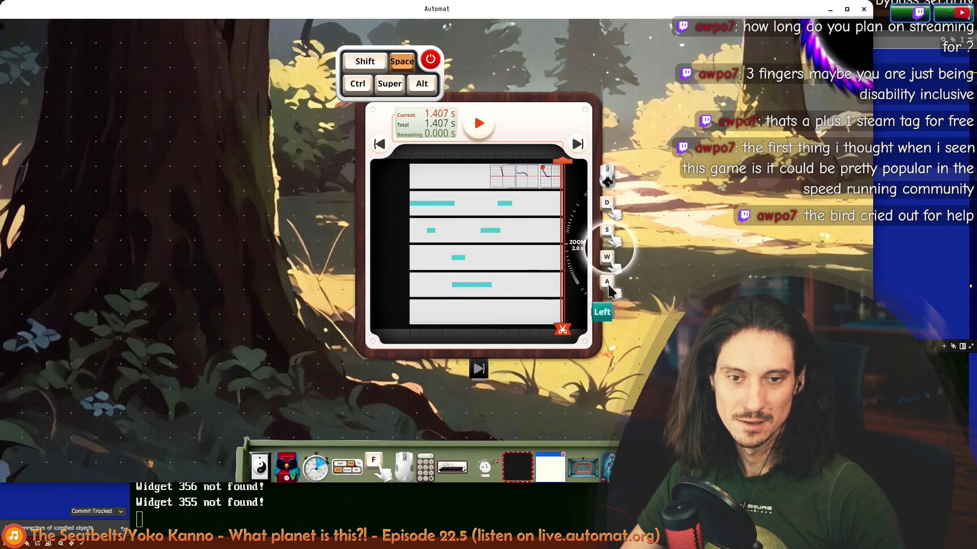
key("space")
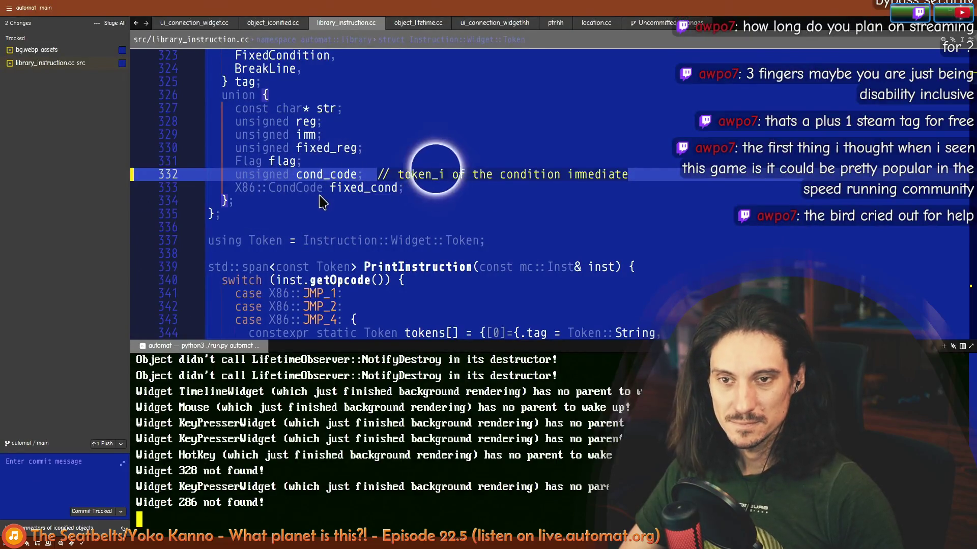
- Commit library_instruction.cc with the message "Fix the immediate condition widget"
left_click(321, 202)
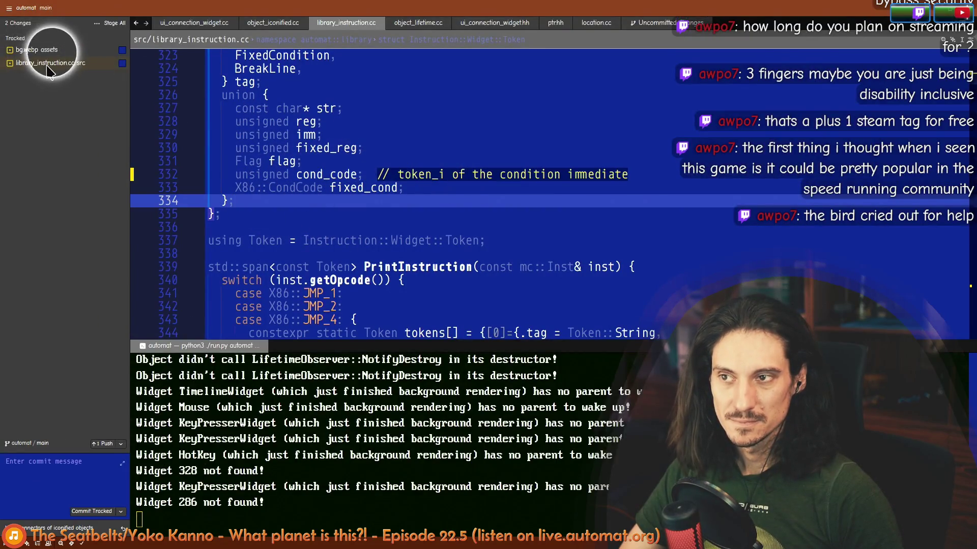
left_click(47, 66)
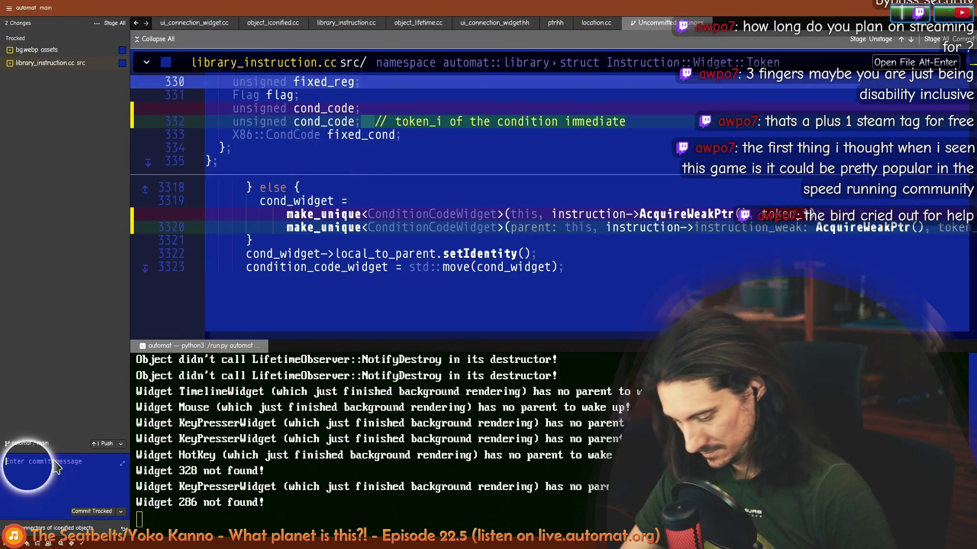
type("Fix the imm")
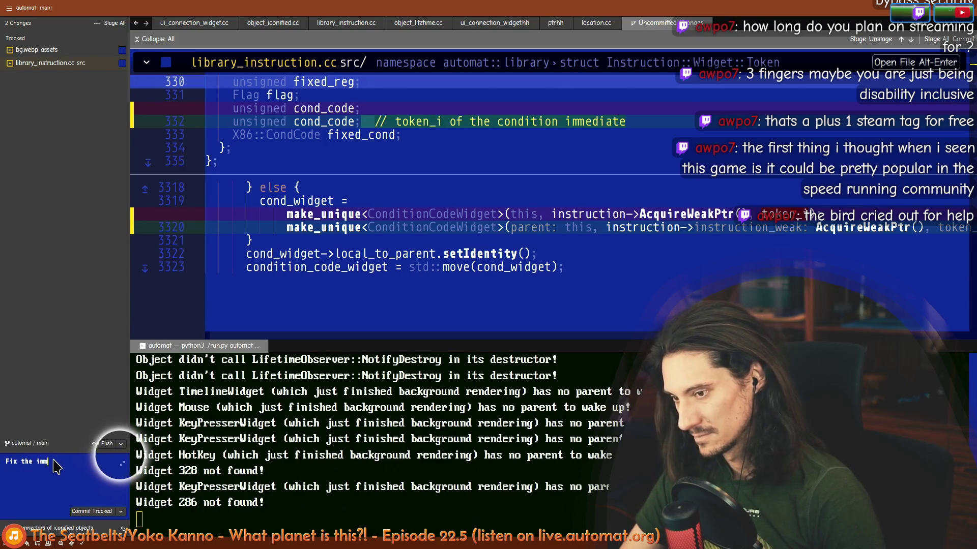
type("ediate condition widget")
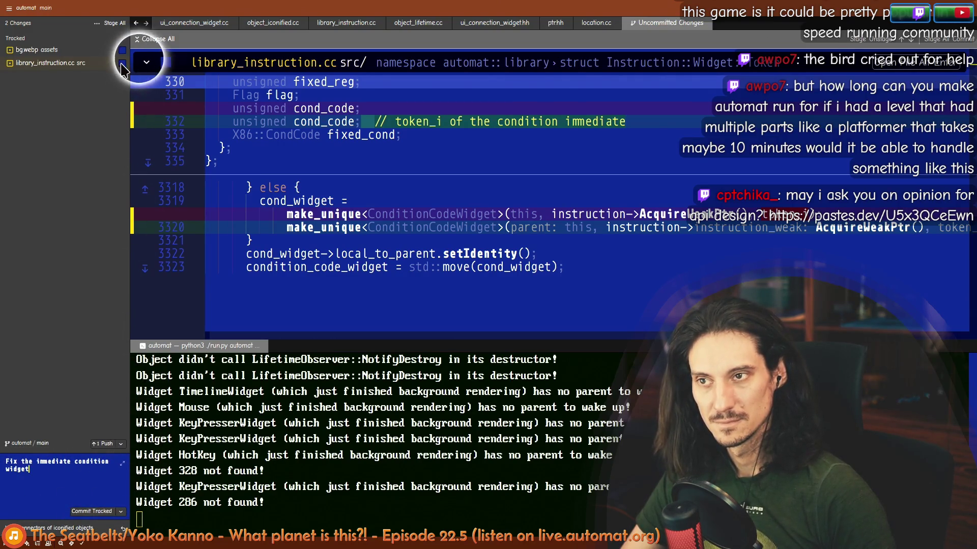
left_click(100, 513)
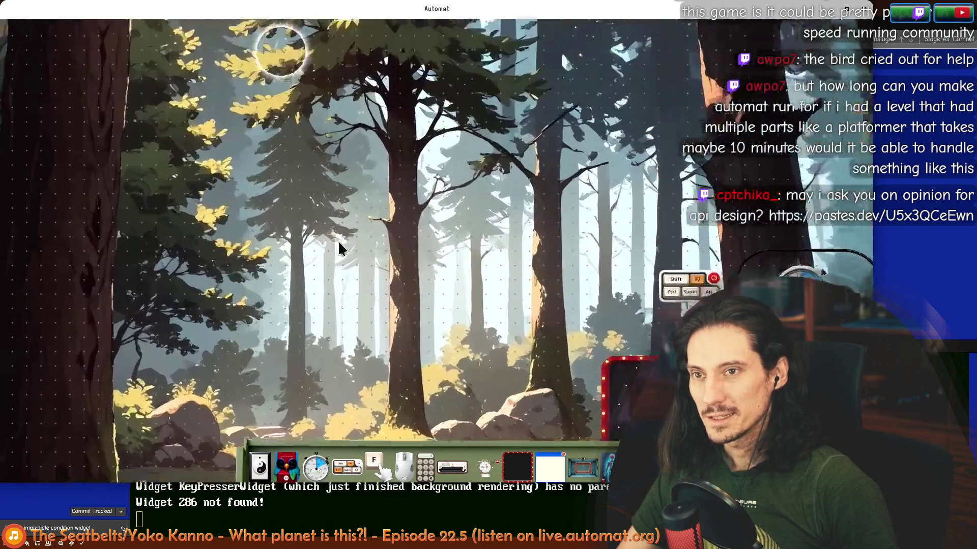
scroll(391, 247, "up", 3)
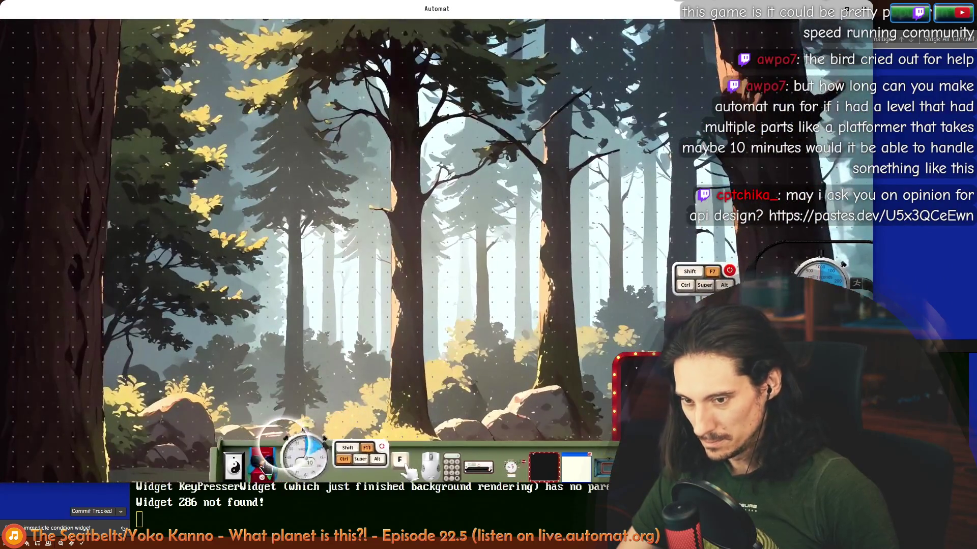
- Add a new Macro Recorder to the canvas and switch it on to record
left_click_drag(289, 464, 279, 153)
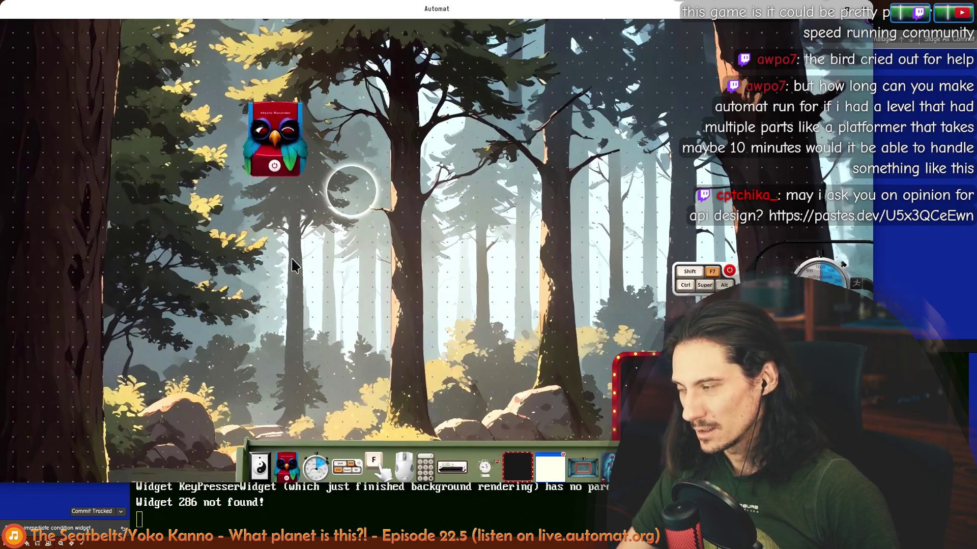
left_click(274, 166)
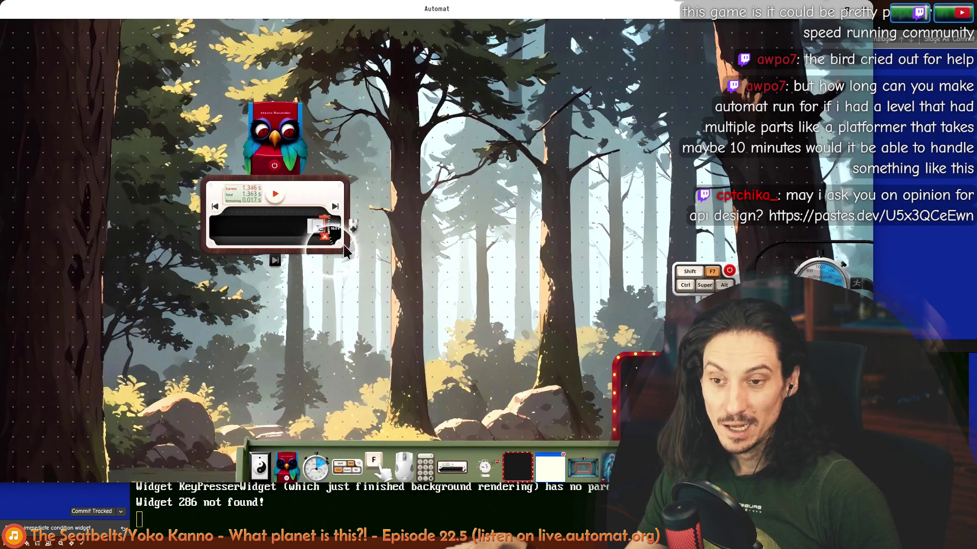
scroll(389, 284, "up", 2)
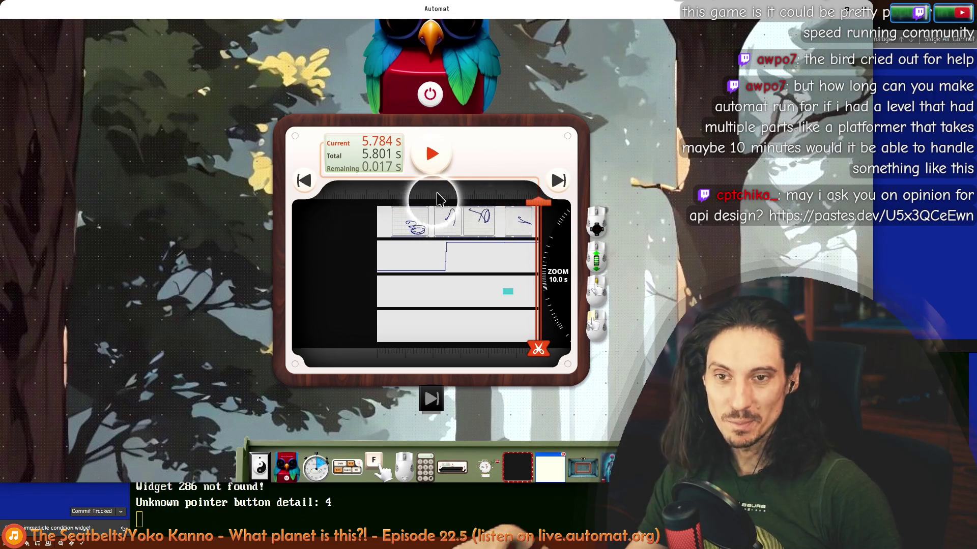
- Scrub the playhead around the start of the recording while magnifying the timeline
left_click_drag(437, 198, 375, 206)
left_click_drag(564, 263, 566, 351)
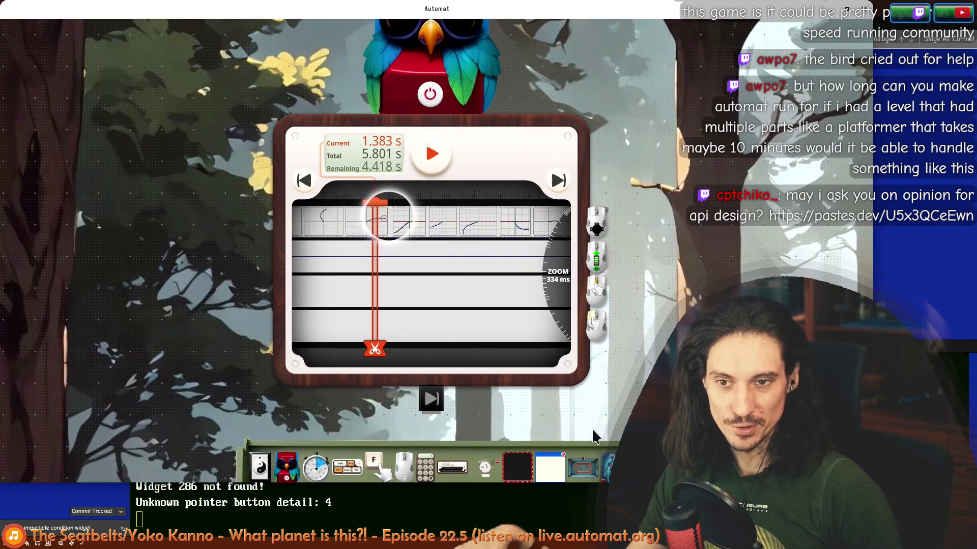
mouse_move(375, 200)
left_mouse_down()
mouse_move(354, 197)
mouse_move(351, 217)
left_mouse_up()
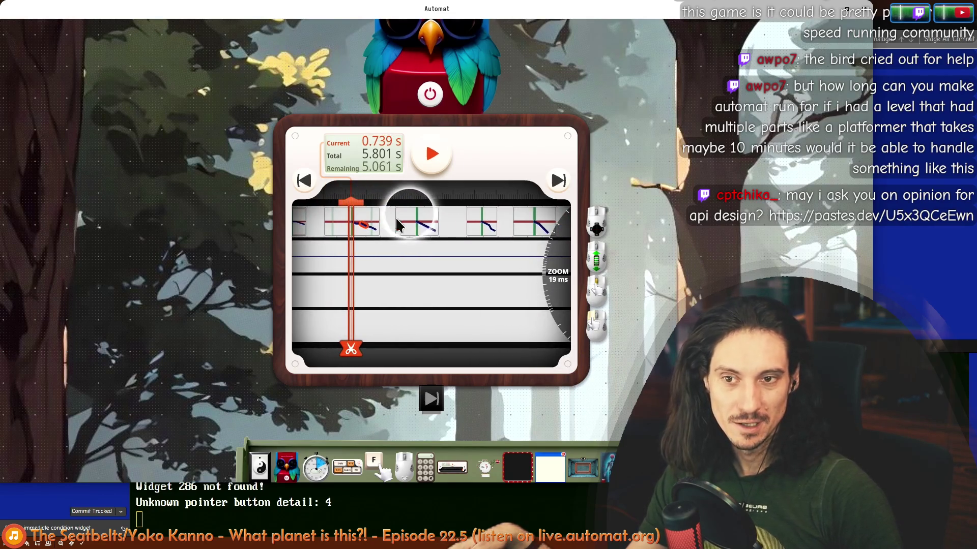
mouse_move(389, 222)
left_mouse_down()
mouse_move(297, 215)
mouse_move(472, 234)
left_mouse_up()
mouse_move(385, 220)
left_mouse_down()
mouse_move(371, 212)
mouse_move(581, 285)
left_mouse_up()
- Zoom the timeline out until the whole 5.801 s recording shows at once
left_click_drag(554, 319, 603, 62)
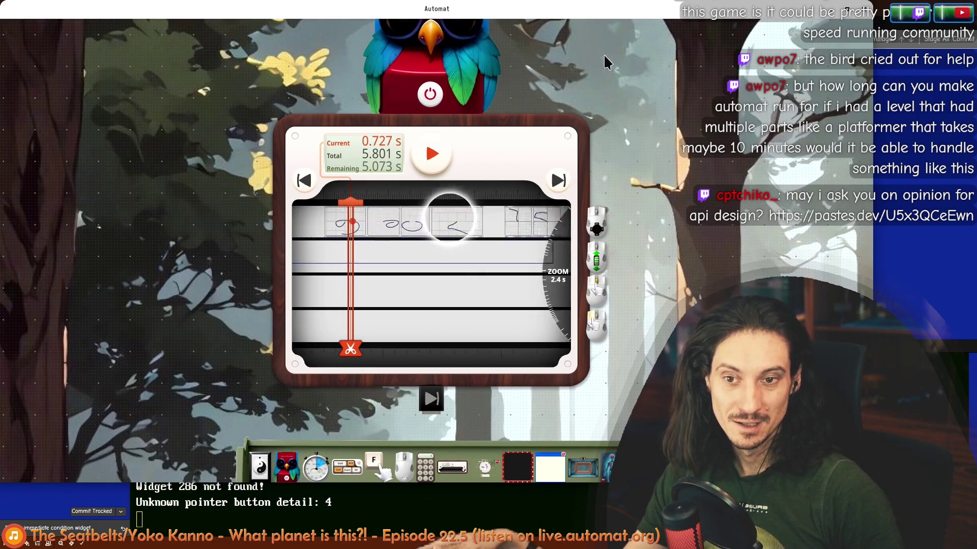
left_click_drag(564, 303, 578, 166)
mouse_move(532, 252)
left_mouse_down()
mouse_move(558, 296)
mouse_move(553, 349)
mouse_move(541, 356)
left_mouse_up()
left_click_drag(482, 301, 284, 204)
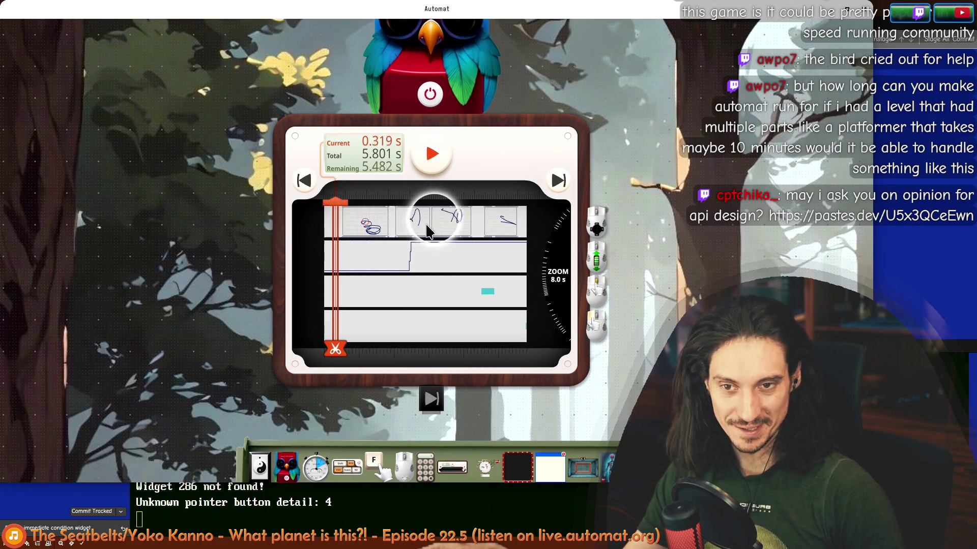
- Jump the playhead to the recording's end, then rewind it to the start
left_click(559, 184)
left_click(303, 183)
left_click(558, 184)
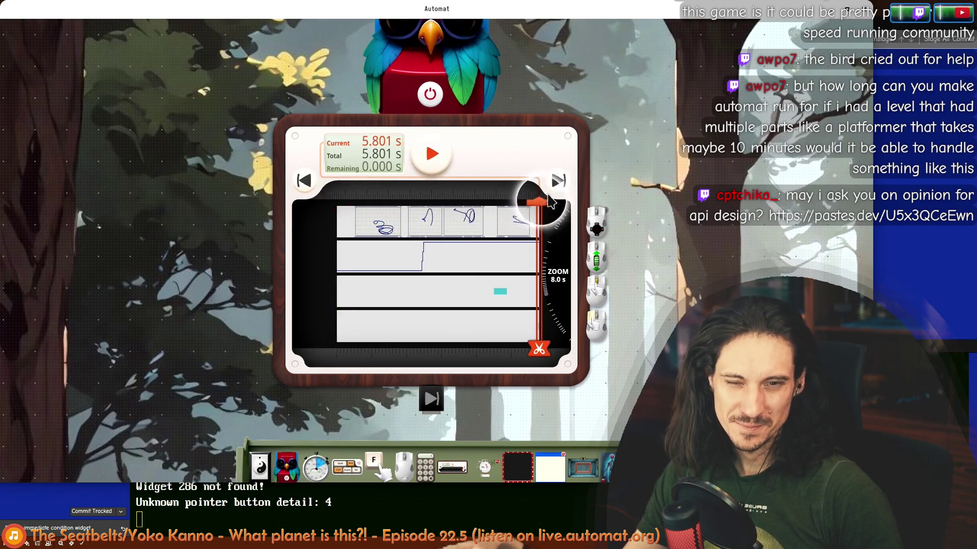
left_click(303, 181)
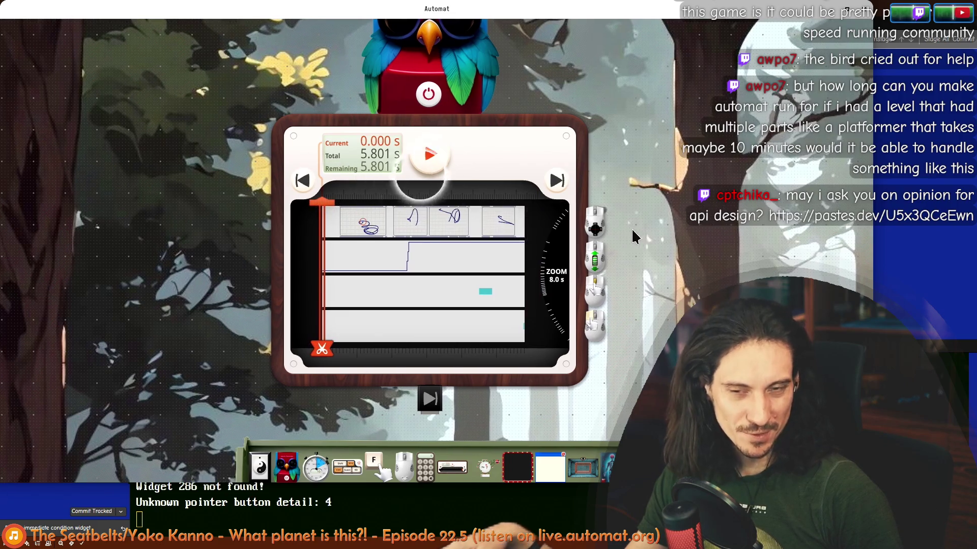
left_click_drag(625, 238, 200, 194)
scroll(199, 194, "down", 2)
left_click(160, 163)
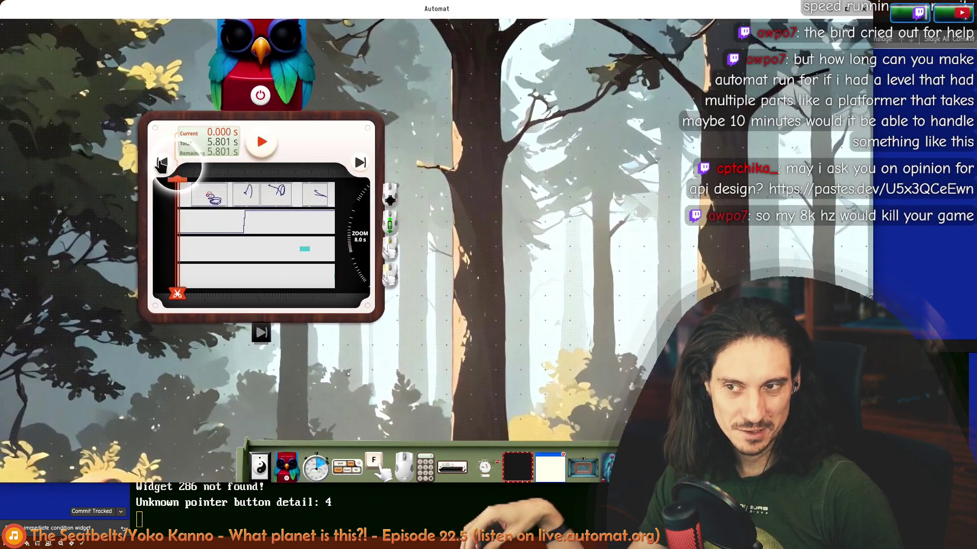
mouse_move(294, 88)
left_mouse_down()
mouse_move(248, 194)
mouse_move(236, 174)
mouse_move(334, 177)
left_mouse_up()
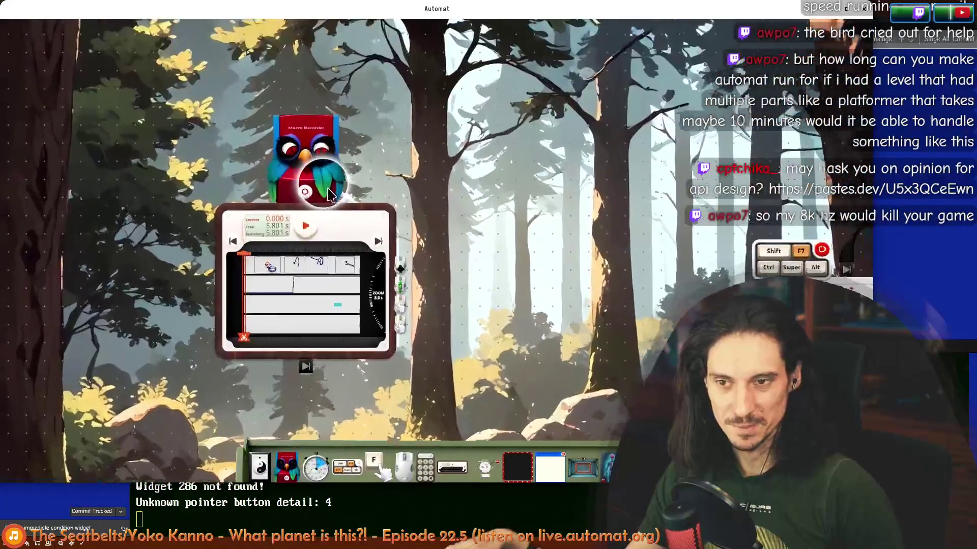
scroll(319, 196, "up", 3)
scroll(387, 108, "down", 3)
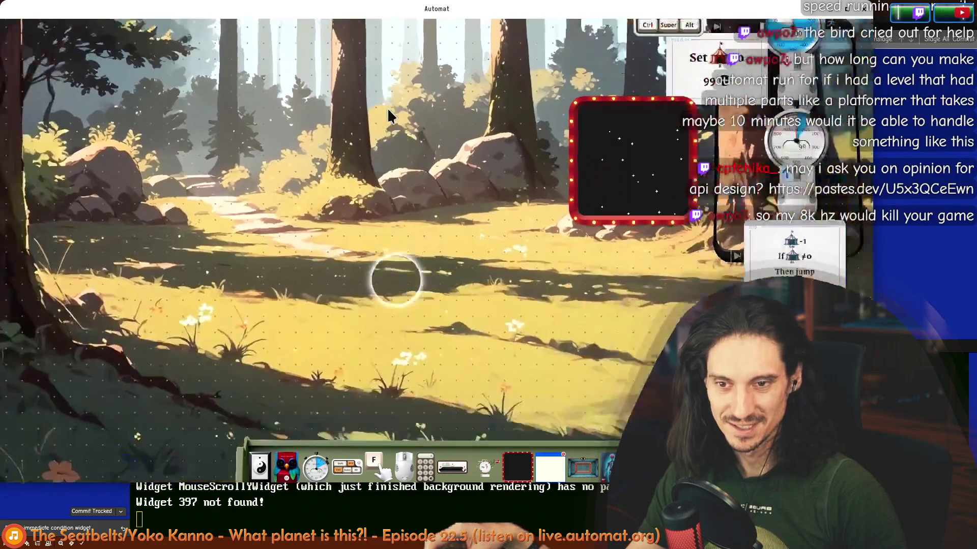
scroll(397, 167, "down", 2)
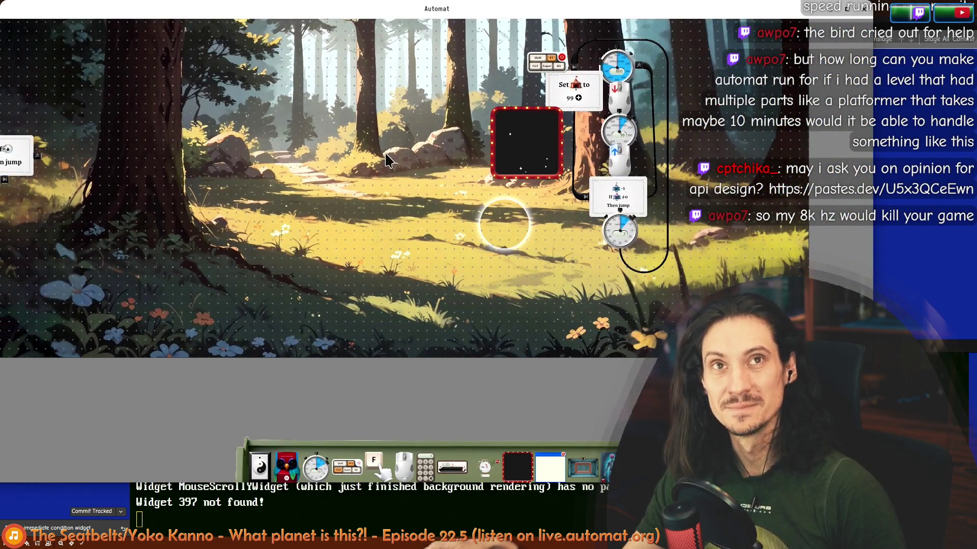
scroll(267, 175, "up", 3)
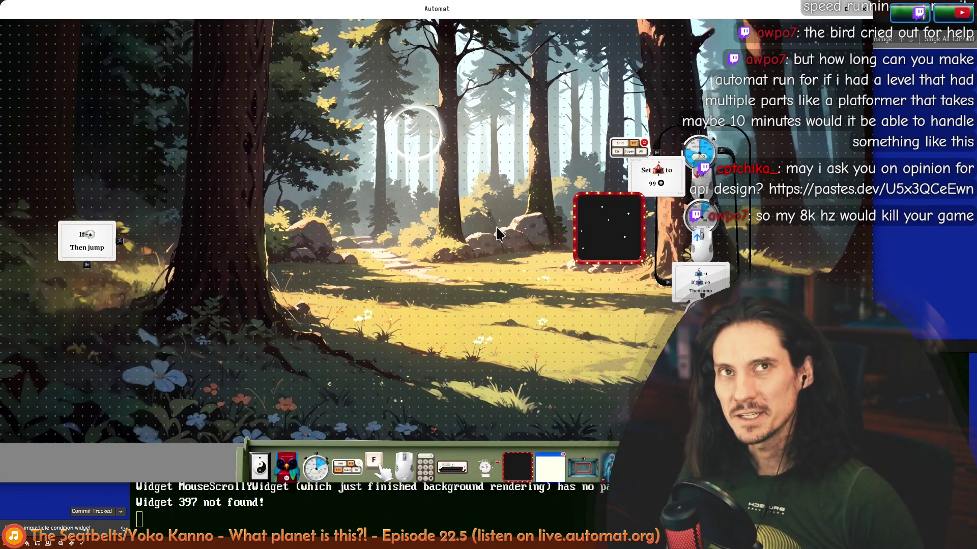
- Drag the owl Macro Recorder from the bottom toolbar onto the forest canvas
left_click_drag(286, 467, 305, 149)
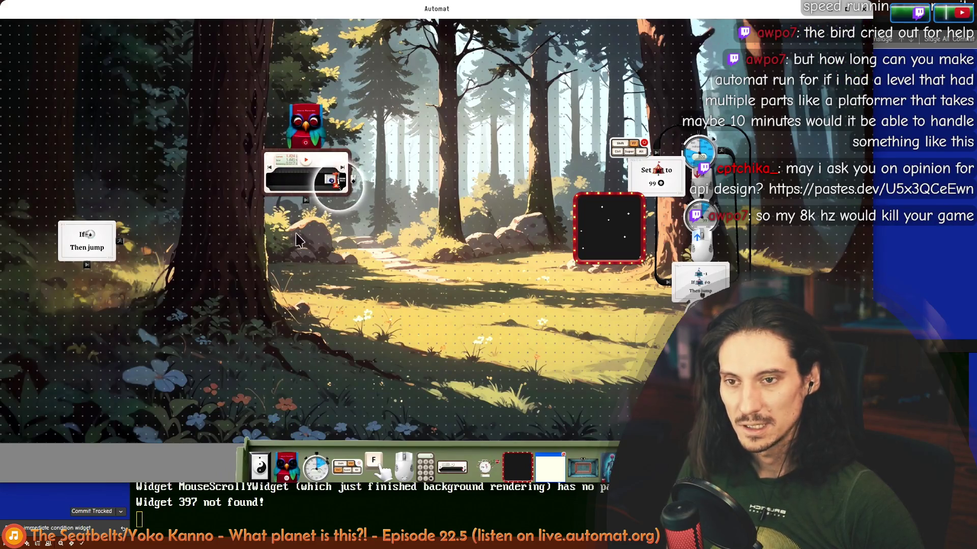
scroll(297, 239, "up", 5)
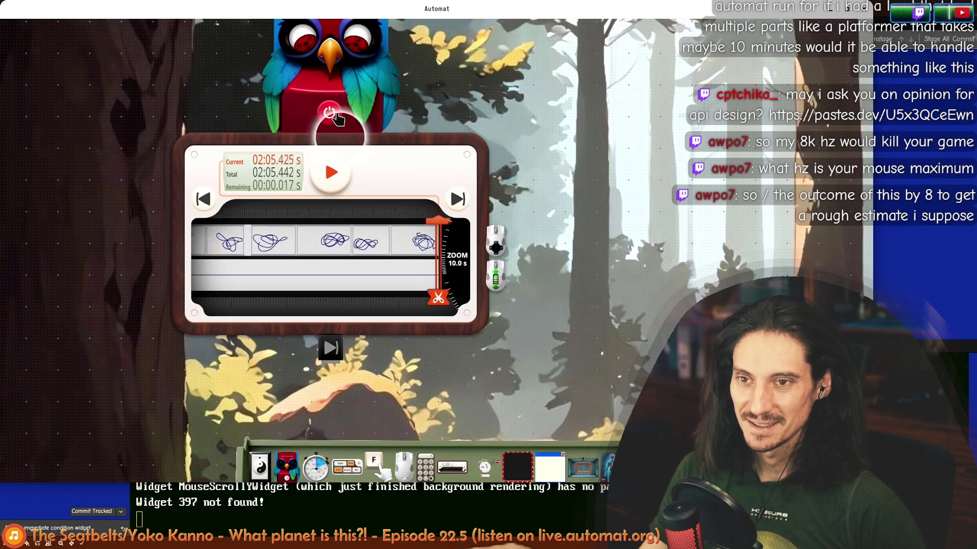
scroll(457, 252, "down", 3)
- Add a second Macro Recorder, switch it on and record a short left-button drag
left_click_drag(558, 262, 308, 242)
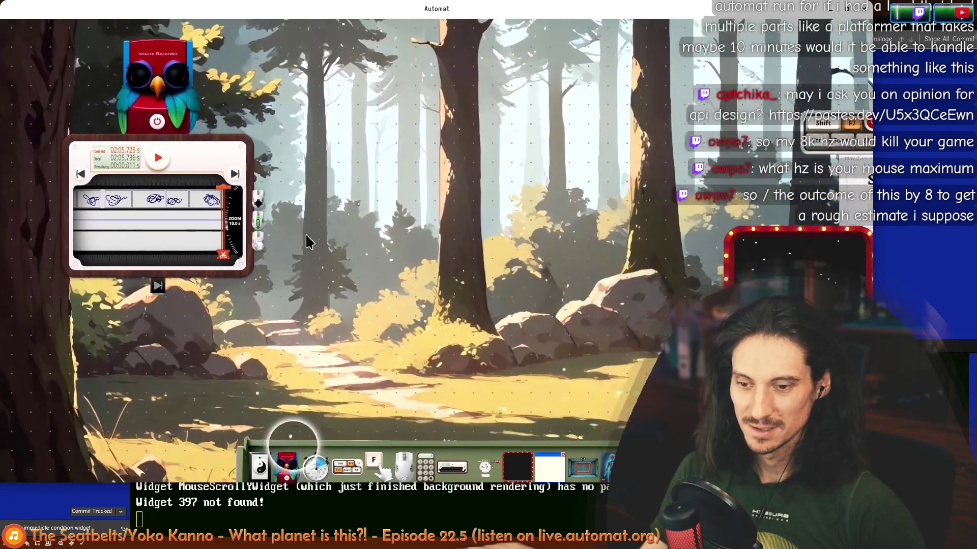
left_click_drag(286, 462, 464, 172)
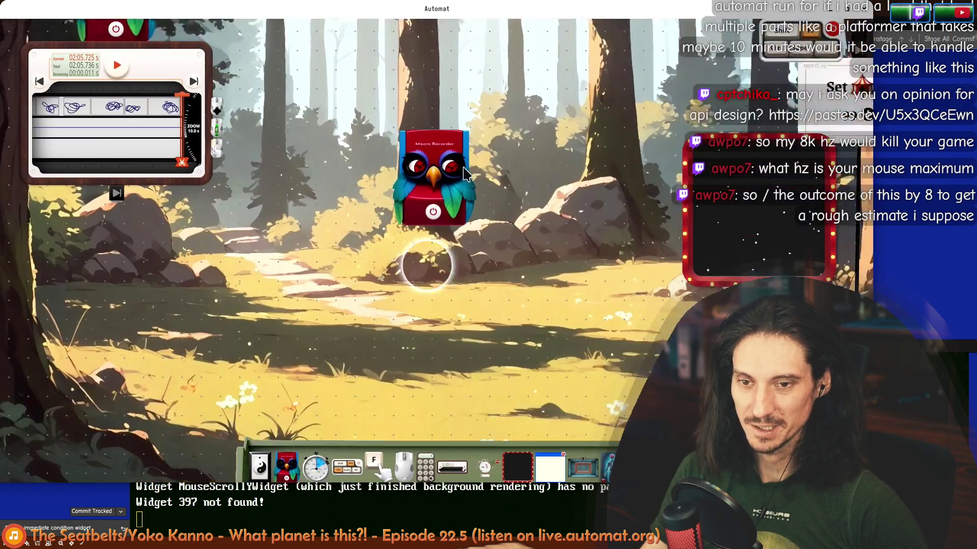
left_click(429, 182)
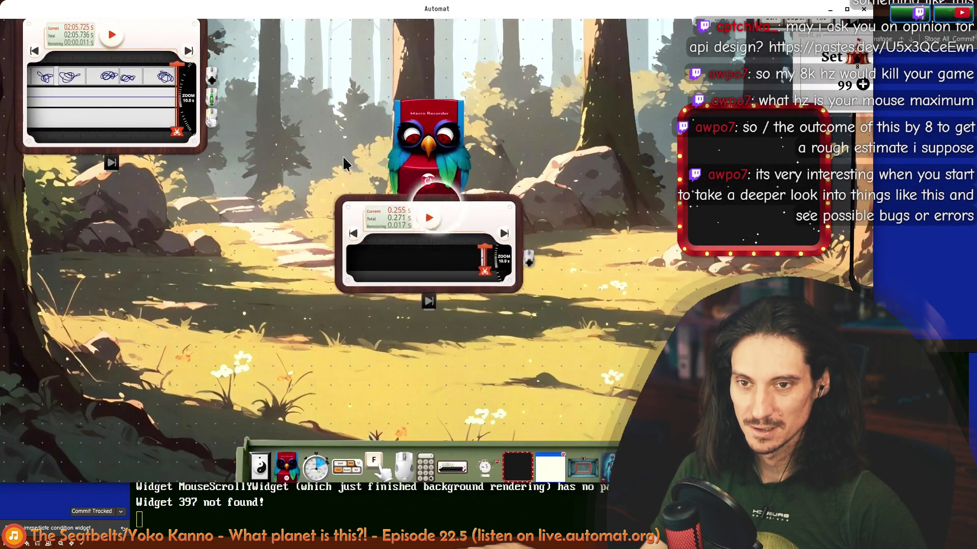
scroll(456, 193, "up", 2)
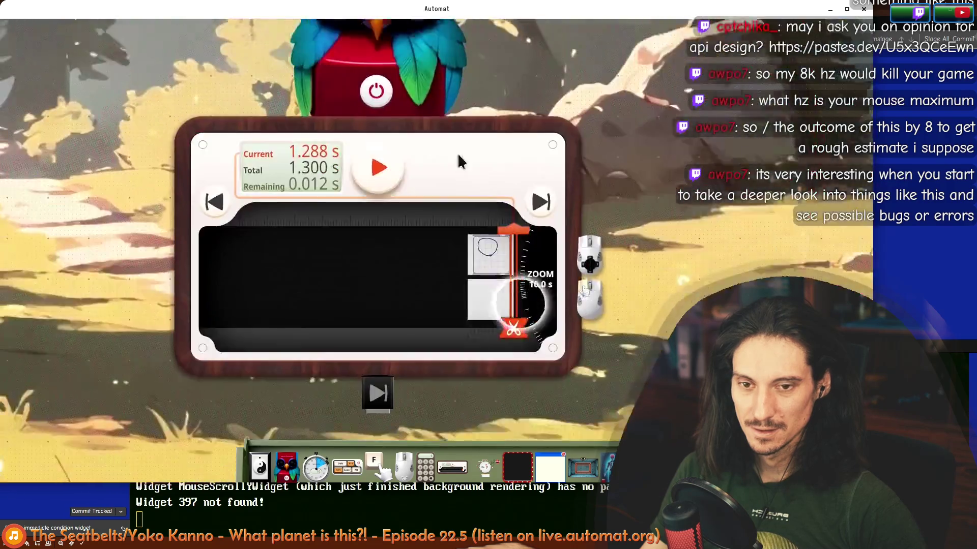
scroll(458, 160, "up", 2)
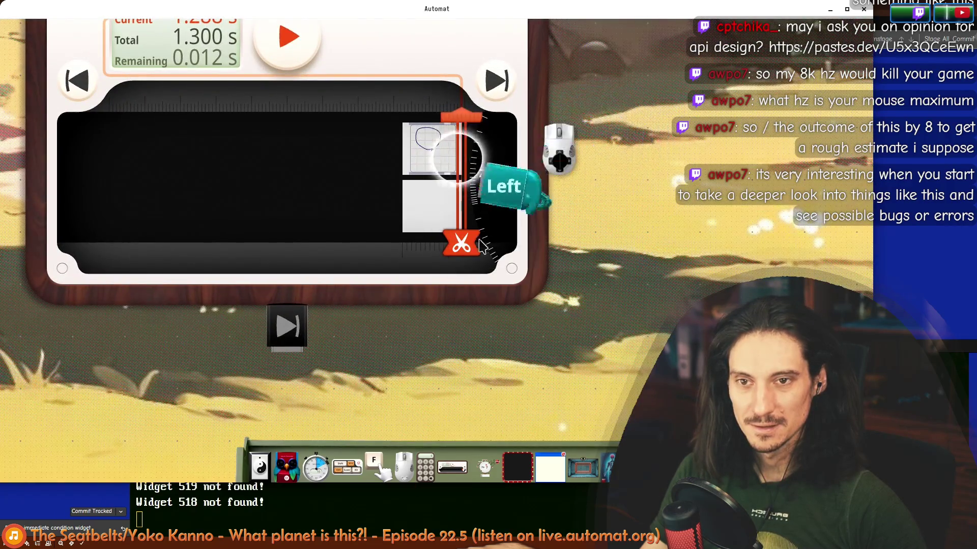
scroll(425, 225, "up", 2)
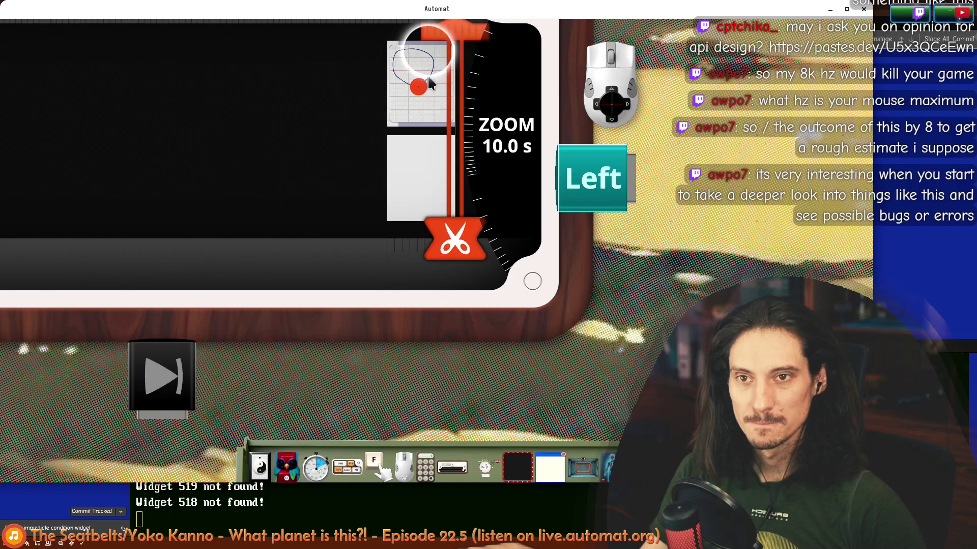
scroll(427, 72, "down", 3)
left_click_drag(218, 127, 140, 132)
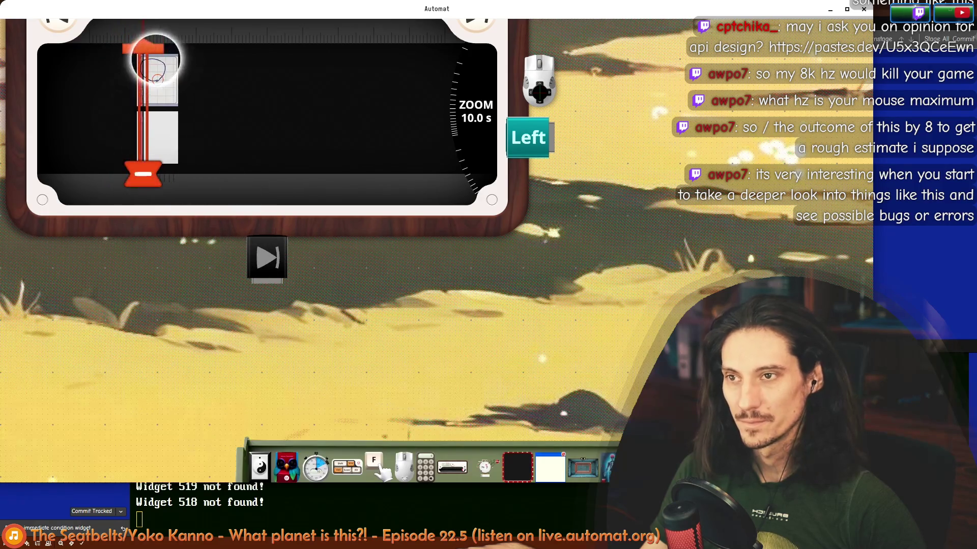
scroll(218, 143, "down", 3)
- Arrange the two recorders side by side and start the new one's timeline playing
left_click_drag(283, 66, 498, 207)
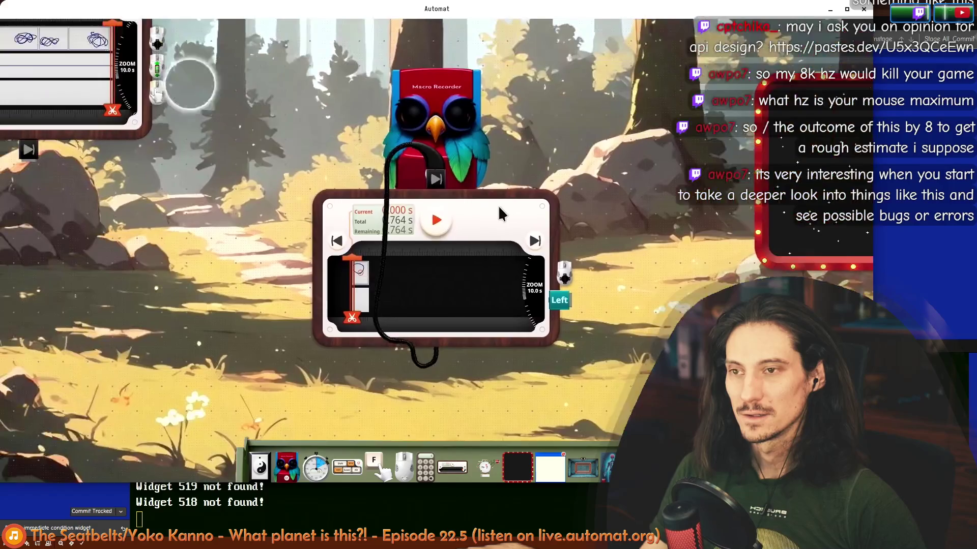
scroll(499, 211, "down", 2)
left_click_drag(460, 145, 370, 134)
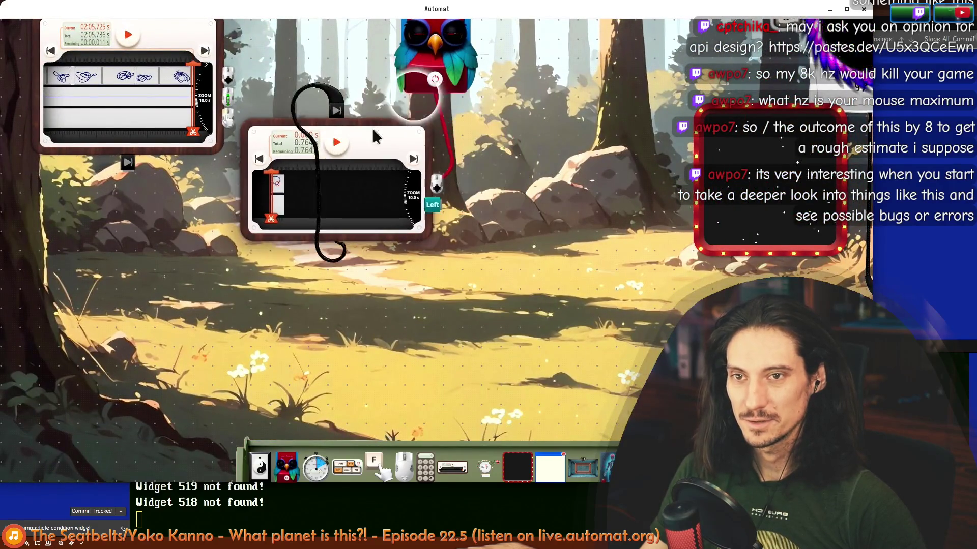
left_click_drag(337, 57, 494, 168)
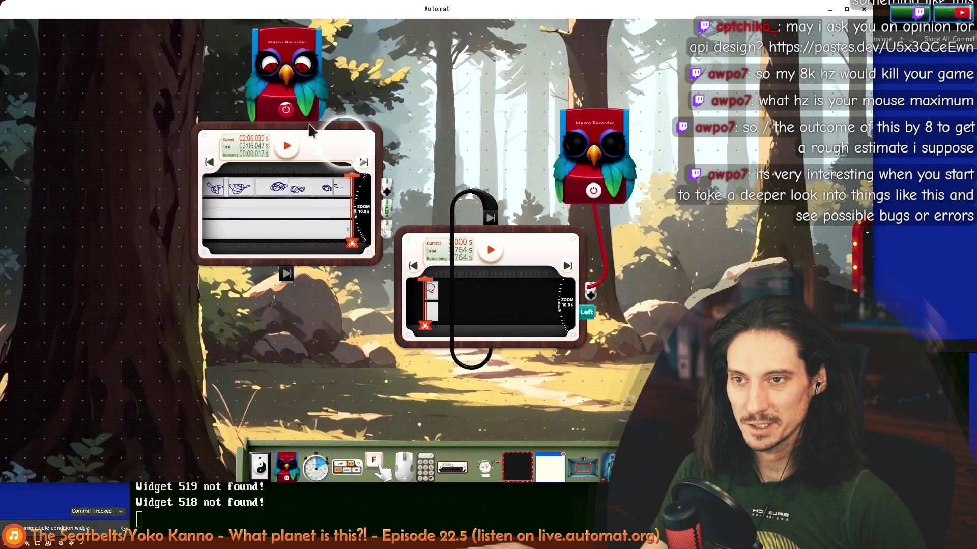
left_click(490, 258)
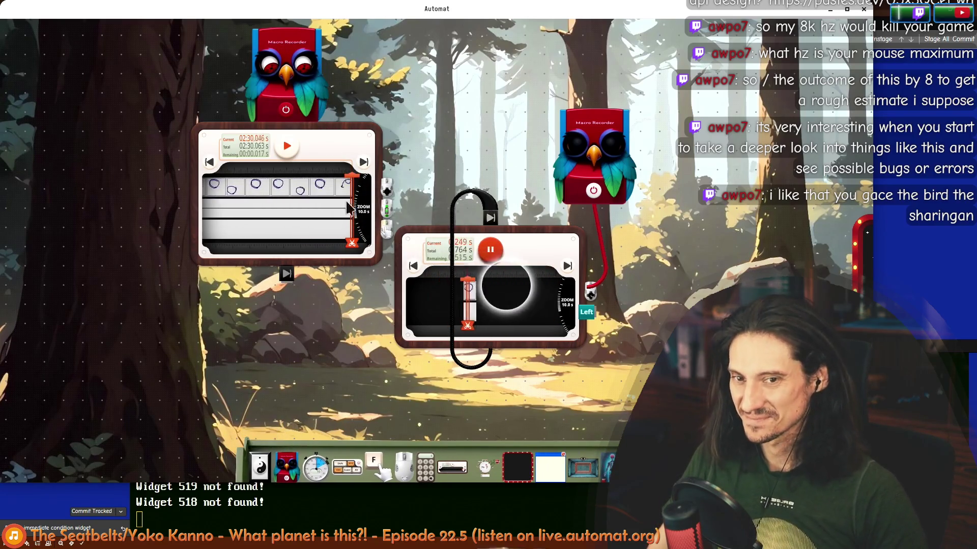
scroll(501, 164, "up", 2)
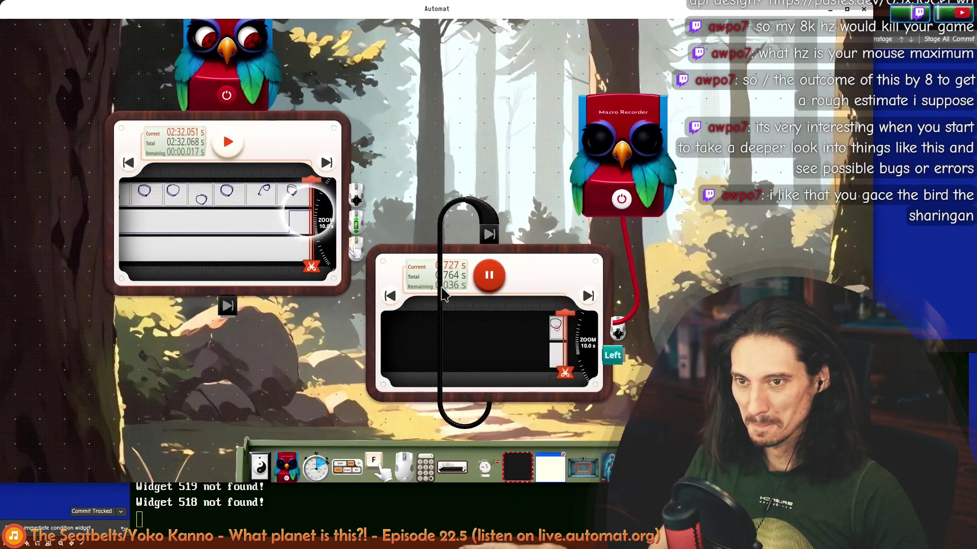
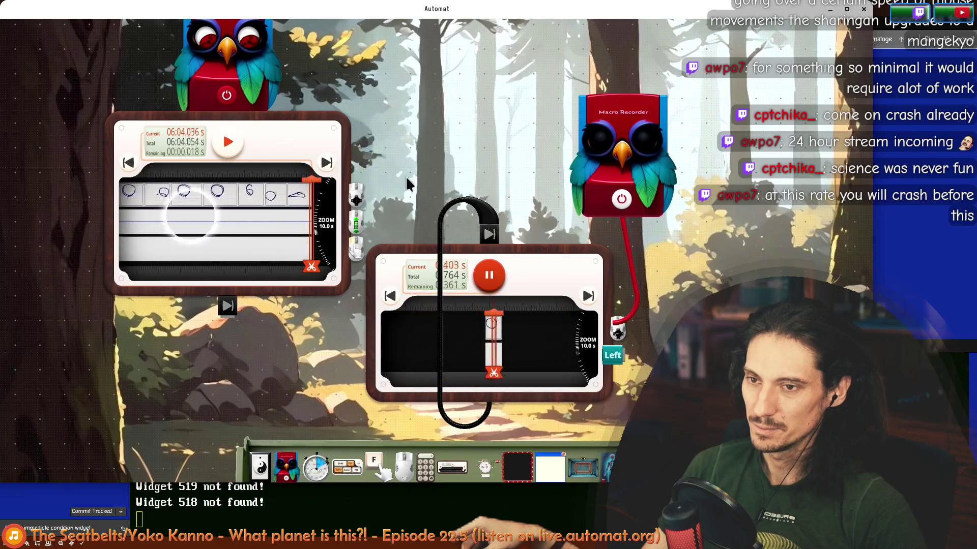
scroll(361, 307, "up", 3)
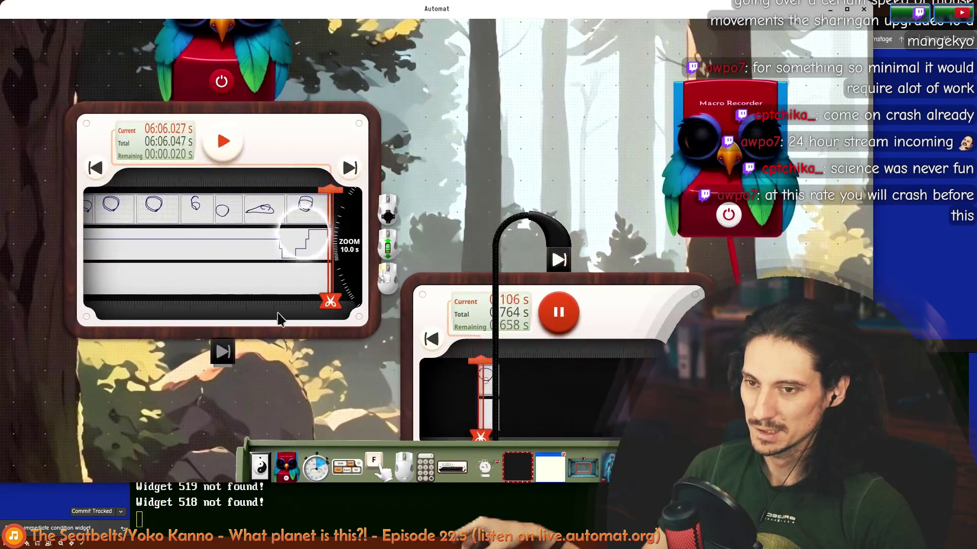
scroll(389, 248, "down", 2)
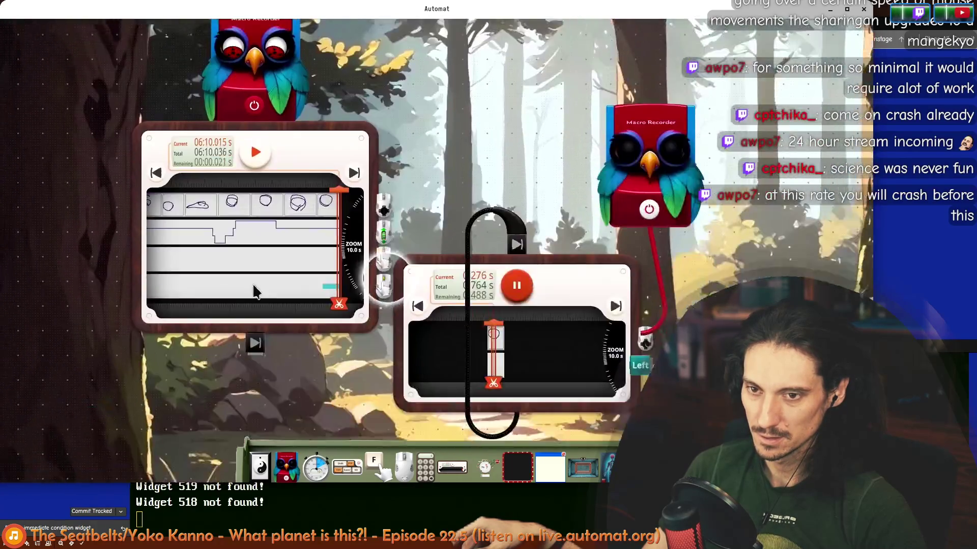
scroll(394, 329, "up", 2)
- Pan the Automat canvas up-left across the two macro-recorder timelines
left_click_drag(395, 330, 273, 218)
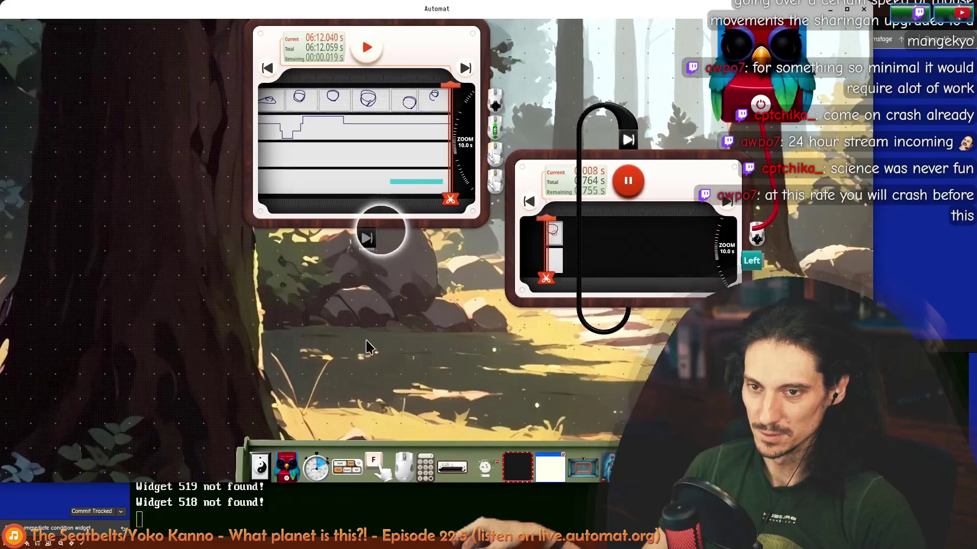
mouse_move(484, 279)
left_mouse_down()
mouse_move(229, 250)
mouse_move(286, 416)
left_mouse_up()
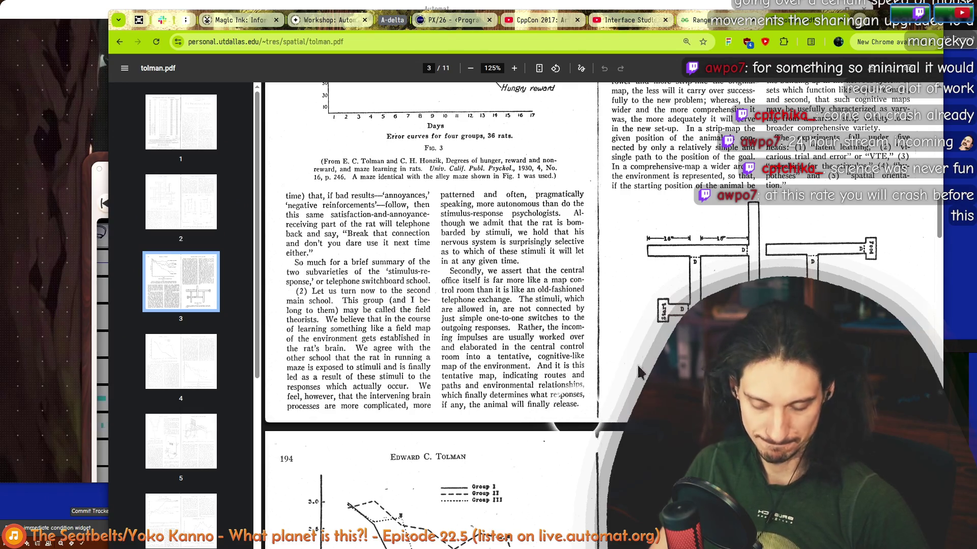
scroll(534, 335, "up", 3)
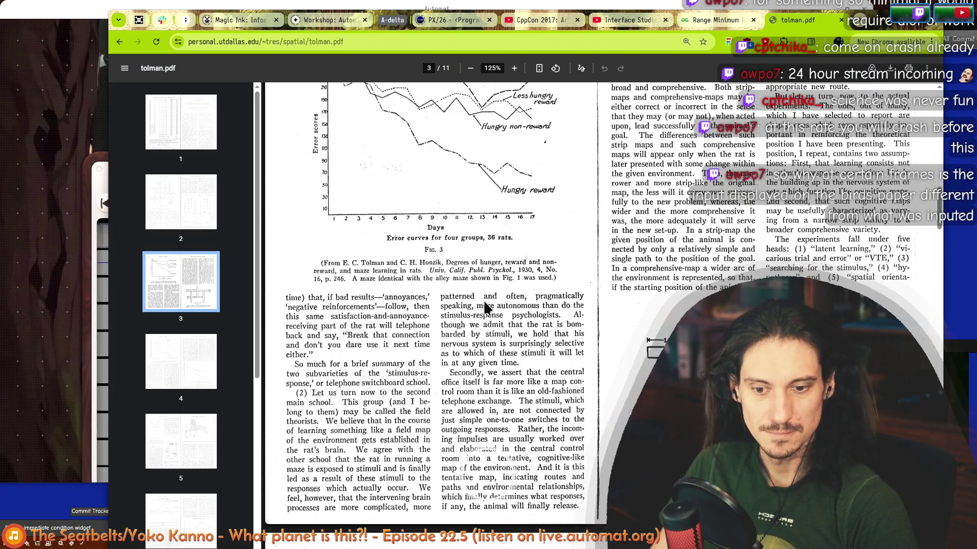
scroll(458, 345, "up", 1)
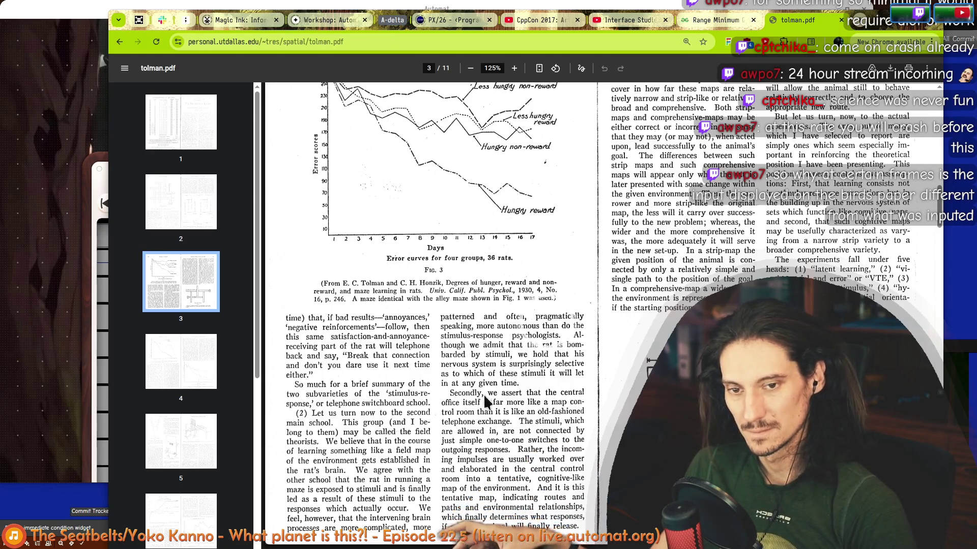
scroll(522, 352, "down", 1)
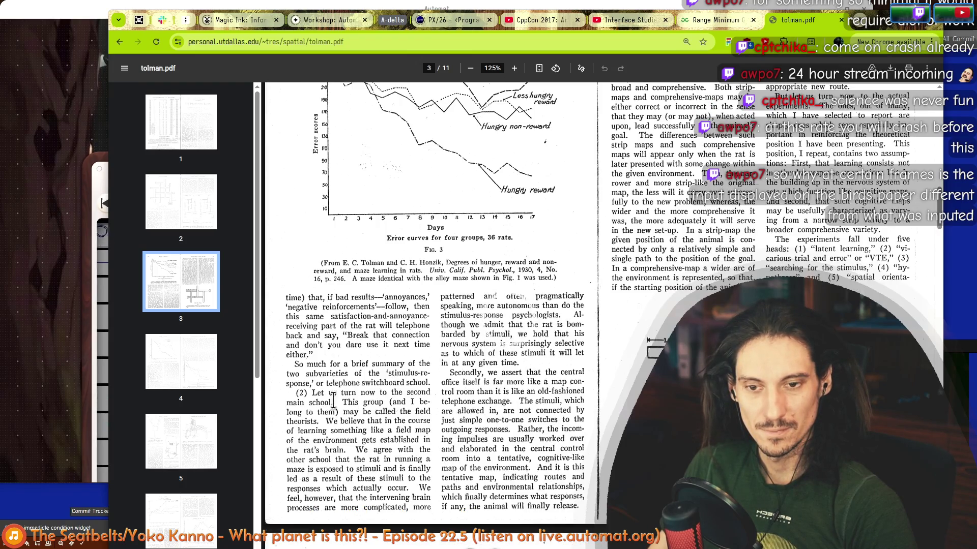
scroll(316, 435, "down", 1)
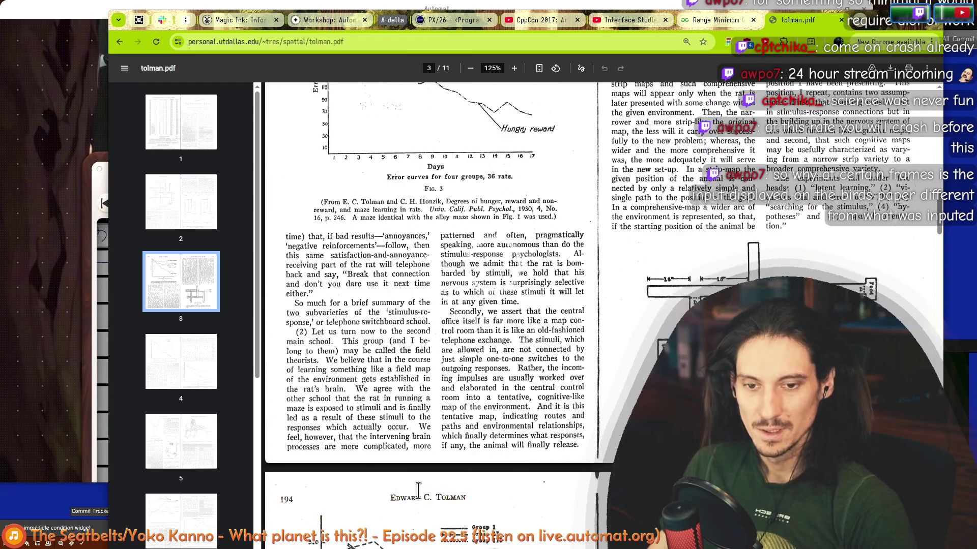
- Jump to the first page, then the last page, then back to the first page of the Tolman paper
key("Home")
key("End")
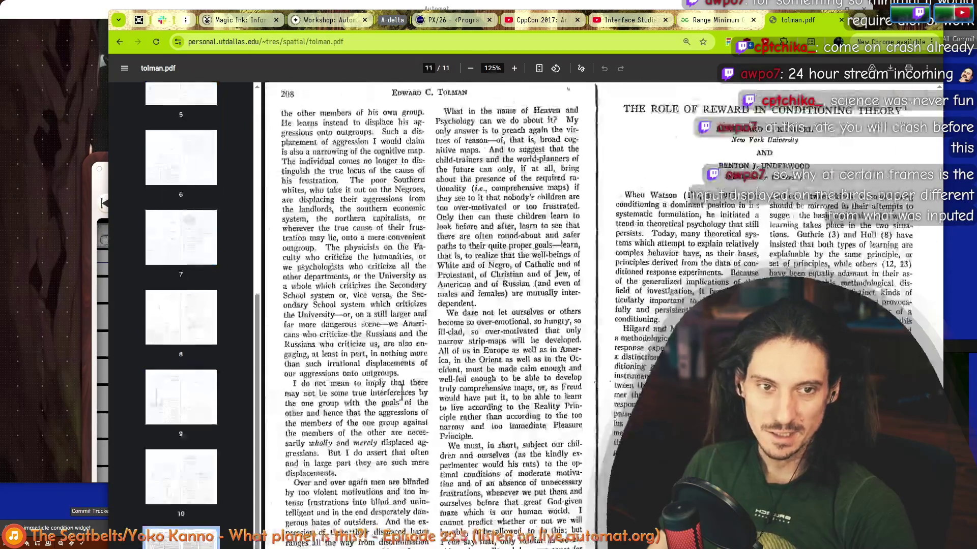
scroll(330, 405, "up", 5)
scroll(329, 404, "up", 5)
scroll(321, 406, "up", 3)
scroll(305, 408, "up", 3)
scroll(305, 407, "up", 5)
scroll(365, 510, "up", 5)
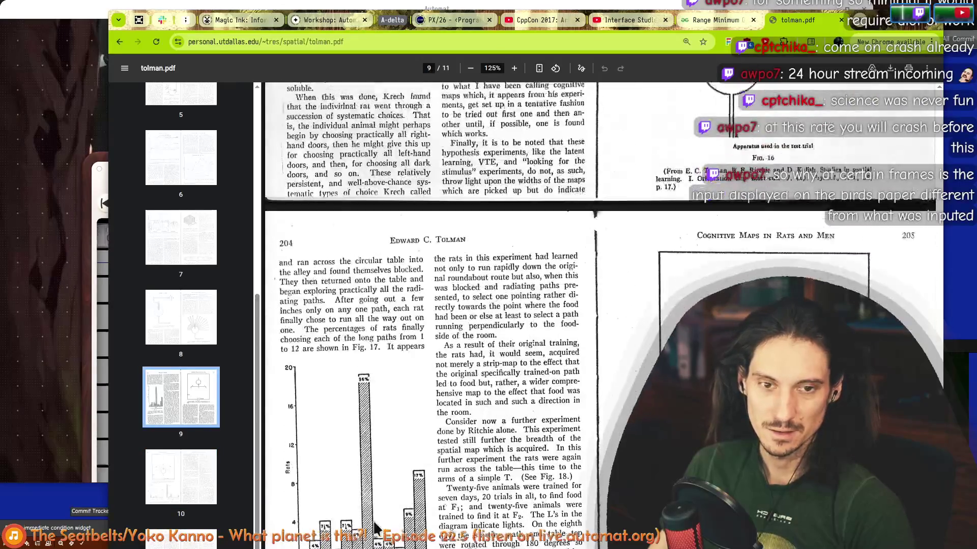
scroll(365, 509, "up", 5)
scroll(365, 510, "up", 5)
scroll(365, 509, "up", 5)
scroll(365, 510, "up", 5)
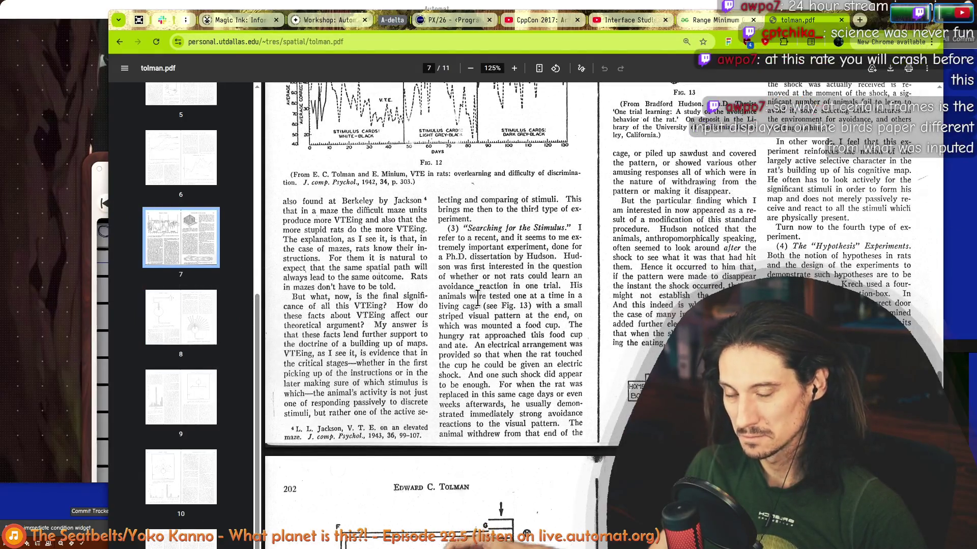
scroll(461, 320, "up", 2)
scroll(466, 301, "up", 5)
scroll(473, 275, "up", 5)
scroll(482, 246, "up", 5)
scroll(482, 245, "up", 5)
scroll(483, 245, "up", 5)
scroll(458, 247, "up", 5)
scroll(428, 247, "up", 5)
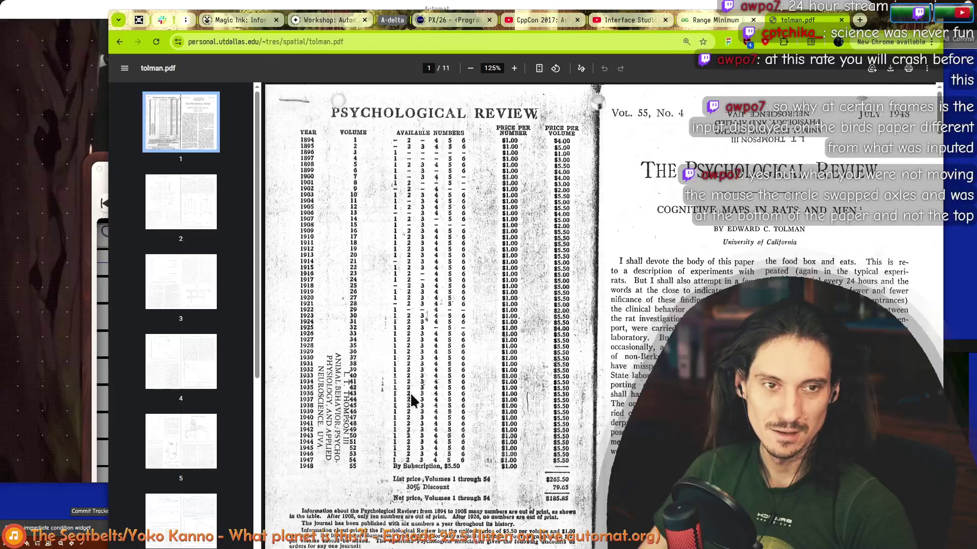
scroll(397, 274, "down", 10)
scroll(345, 421, "down", 10)
scroll(344, 421, "down", 10)
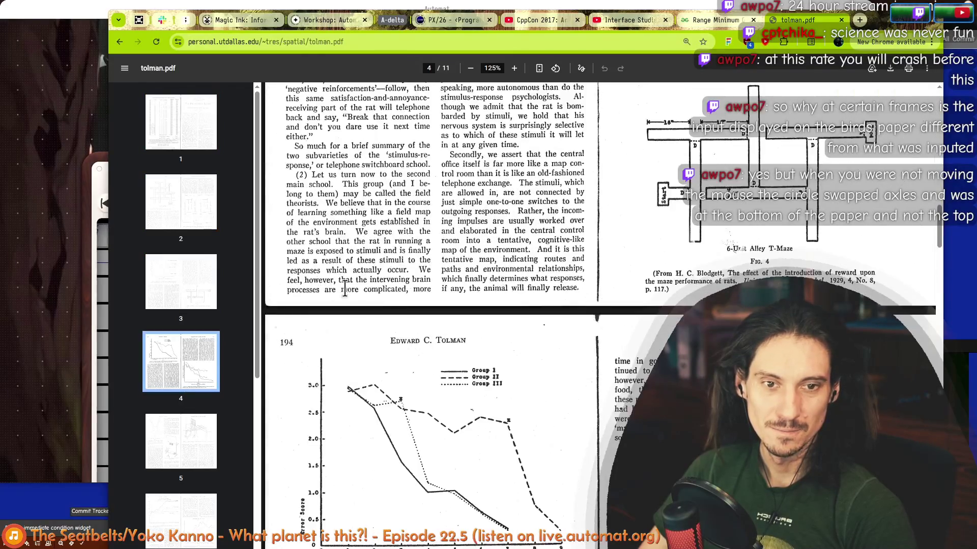
key("Home")
- Close the extra tabs back to the Range Minimum Query article and switch windows
key("ctrl+t")
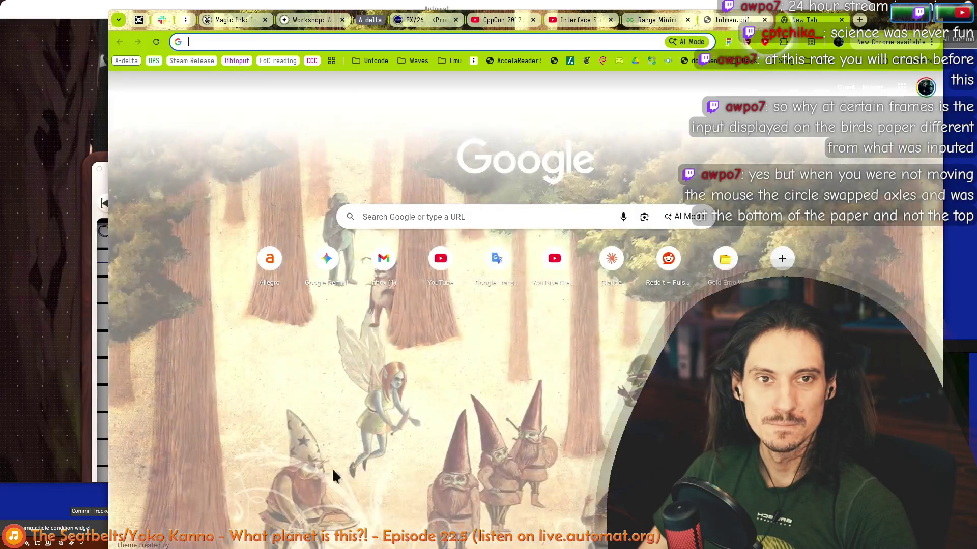
key("ctrl+w")
key("ctrl+w")
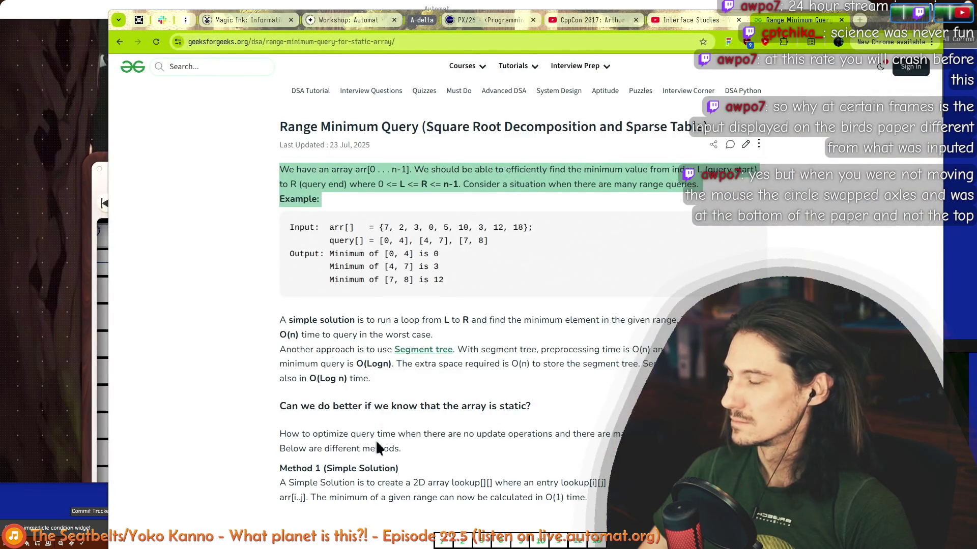
key("alt+Tab")
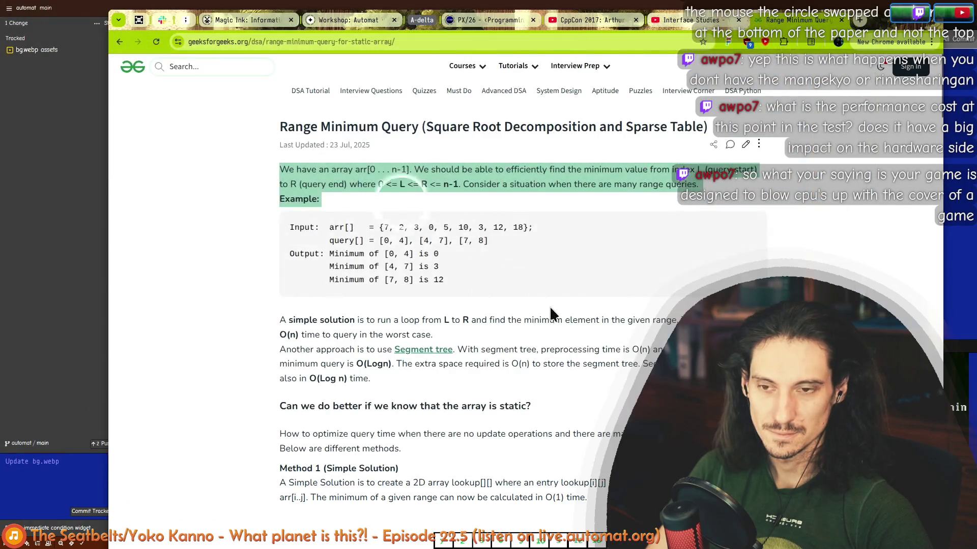
- Select the article's opening text, then switch from the browser to the Git client
left_click(284, 188)
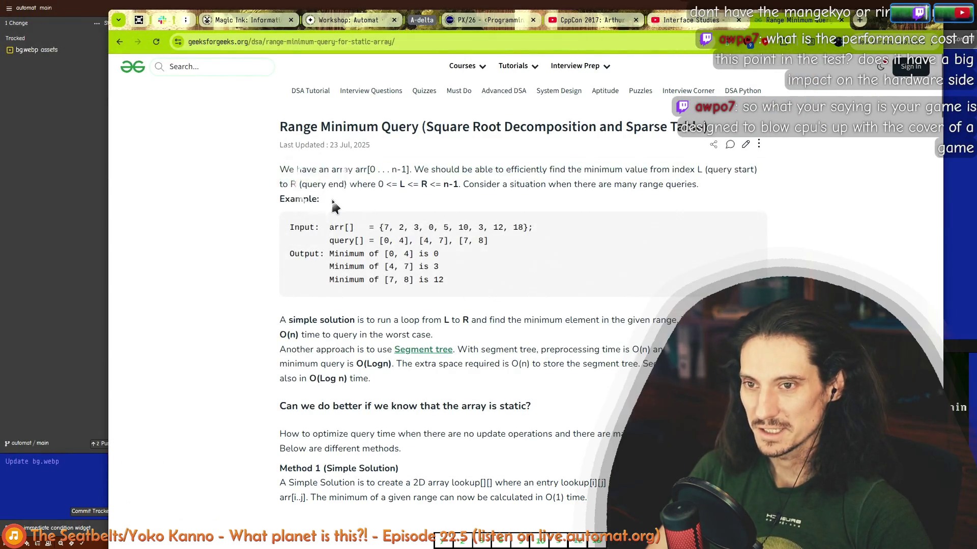
triple_click(311, 189)
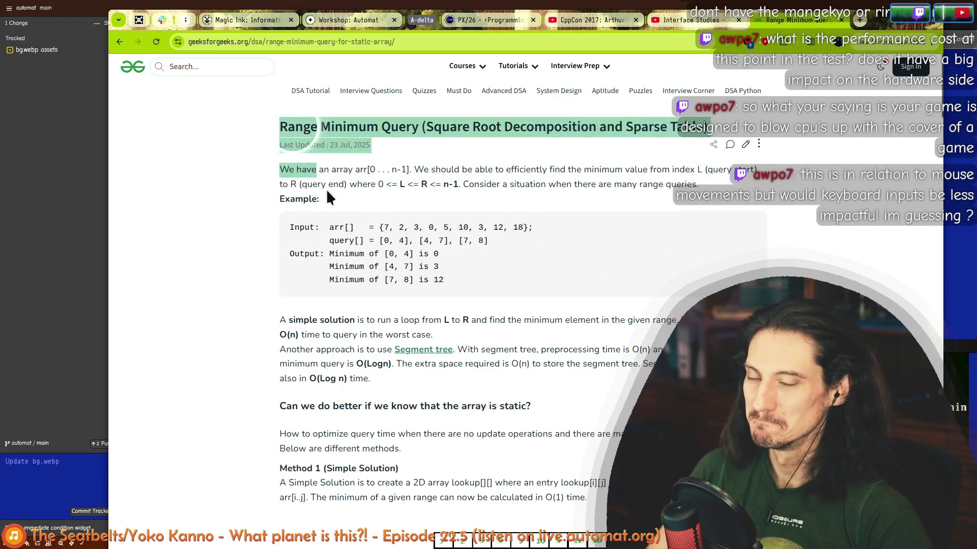
key("alt+Tab")
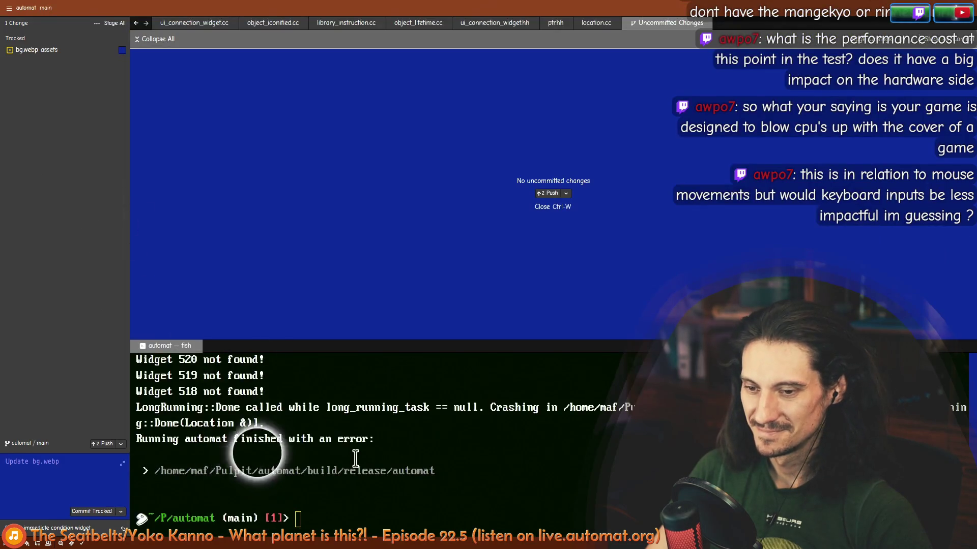
- Select part of the crash message, then narrow the changes panel to widen the main view
left_click_drag(350, 439, 211, 439)
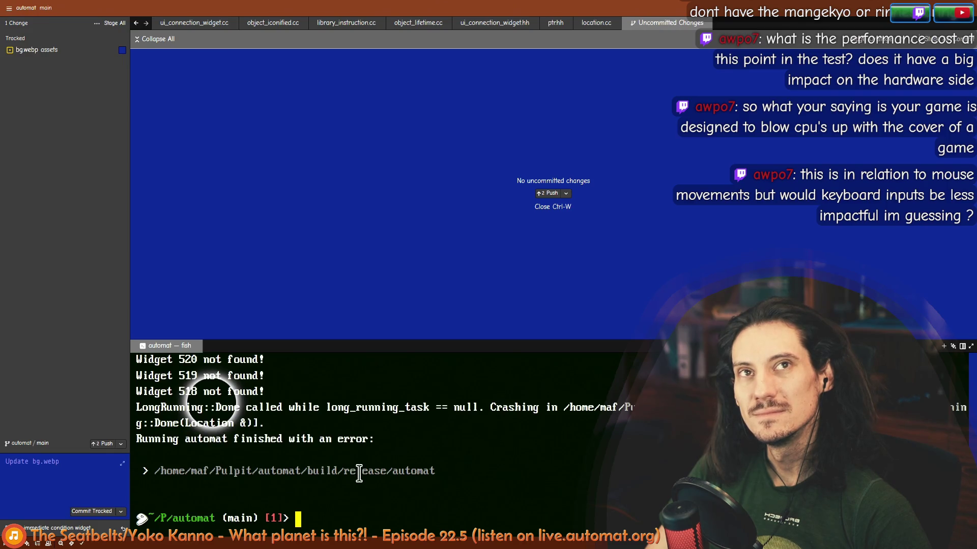
left_click(301, 255)
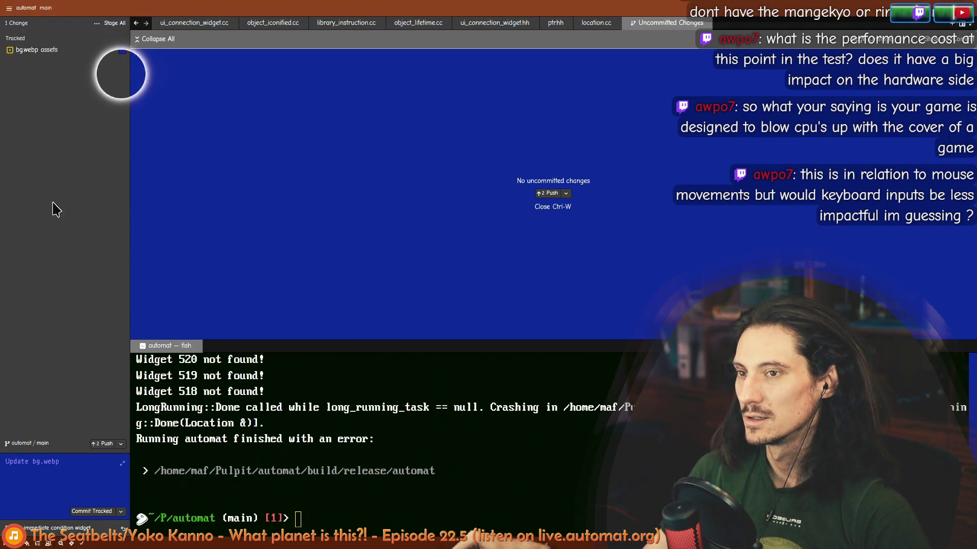
left_click_drag(128, 179, 110, 180)
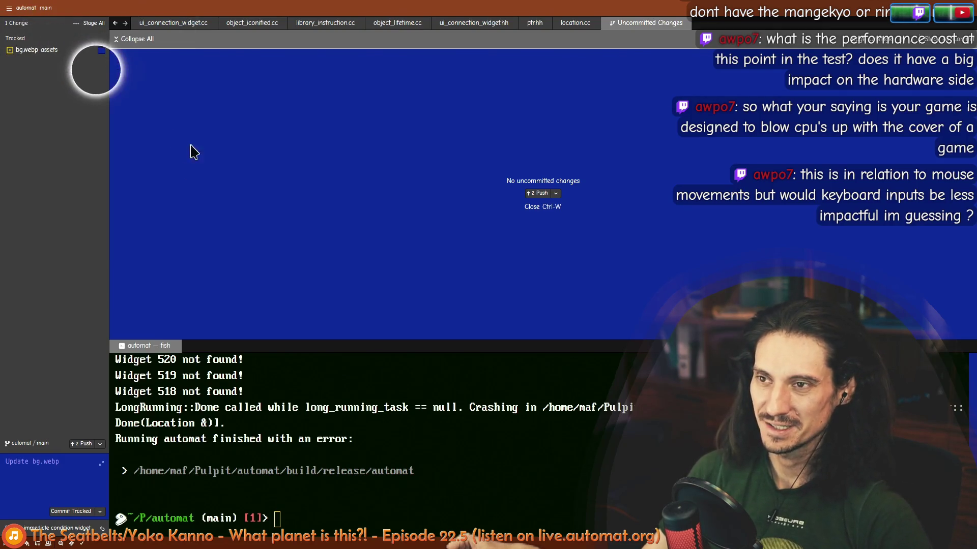
left_click_drag(109, 144, 98, 152)
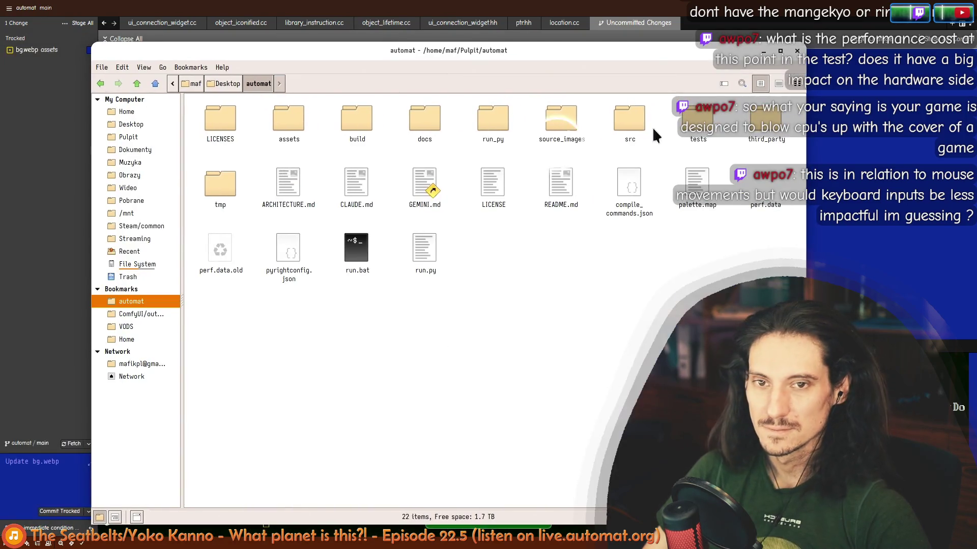
- Enter the source_images folder in the file manager
double_click(562, 118)
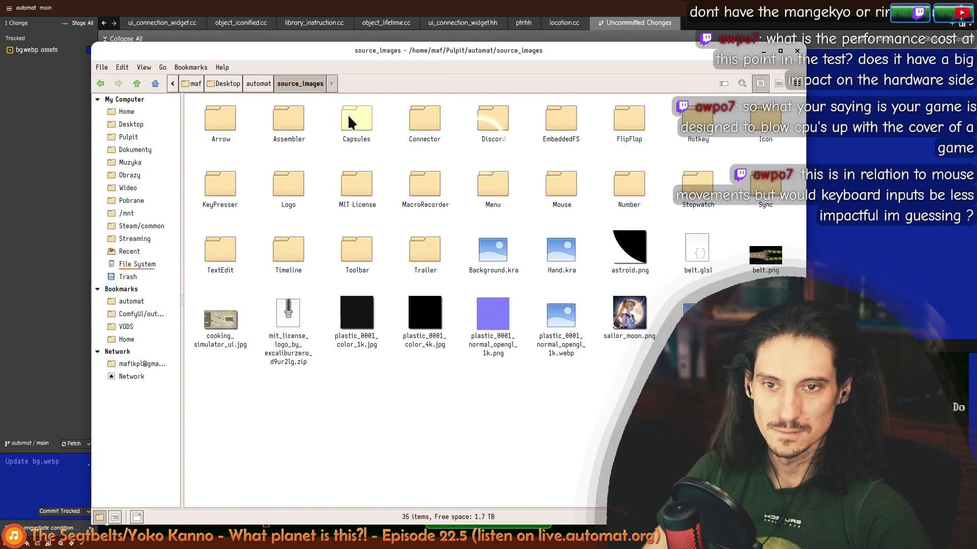
- Enter the EmbeddedFS folder and open design.kra with Krita
double_click(562, 122)
left_click(221, 115)
right_click(223, 119)
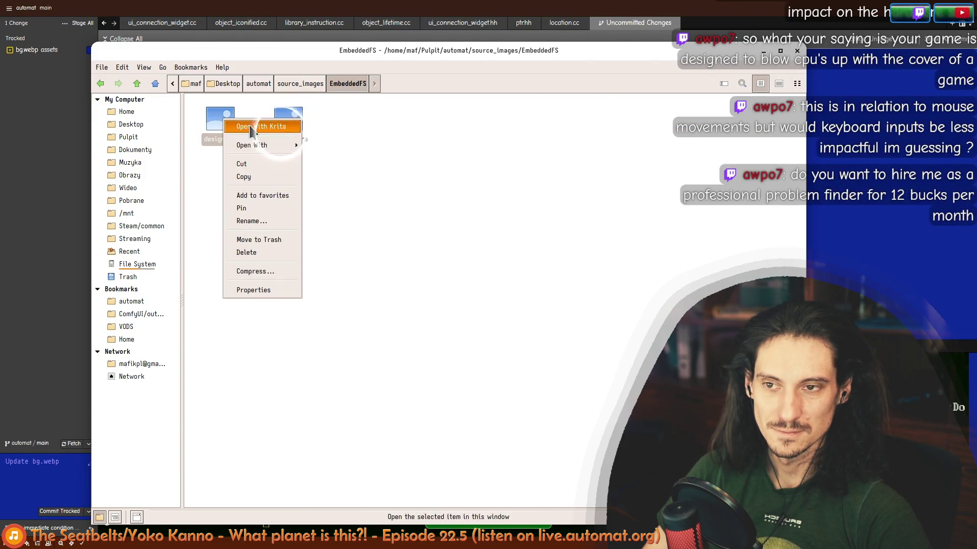
left_click(240, 128)
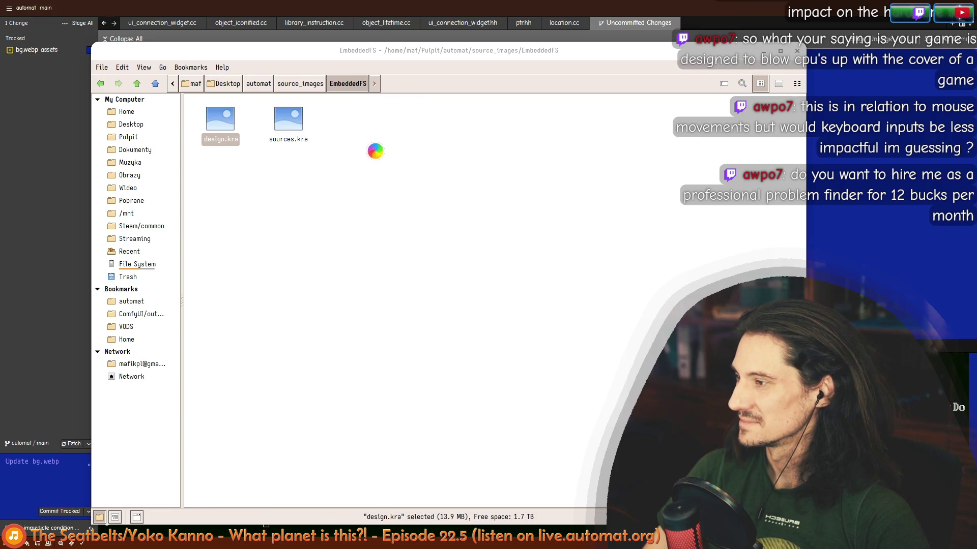
- Switch to the browser and bring up the Automat roadmap board
key("alt+Tab")
left_click(186, 20)
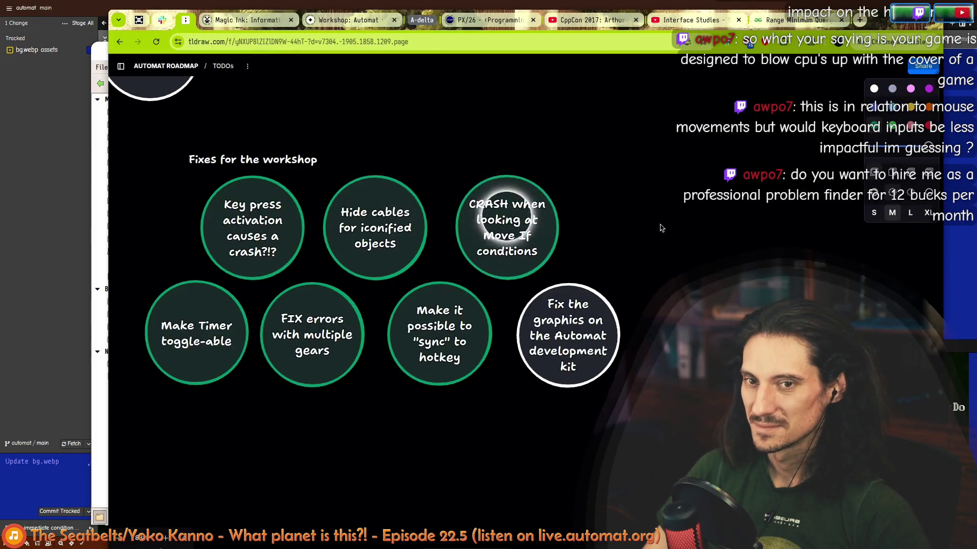
scroll(666, 219, "down", 3)
scroll(665, 219, "down", 3)
scroll(666, 220, "down", 3)
scroll(666, 219, "down", 3)
scroll(634, 252, "down", 3)
scroll(606, 292, "down", 2)
scroll(607, 292, "up", 2)
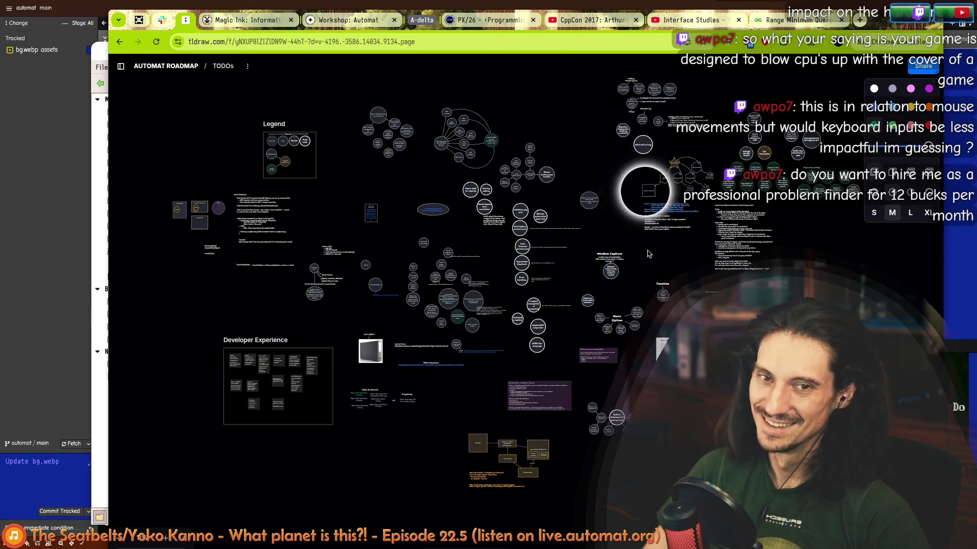
scroll(621, 280, "up", 2)
scroll(686, 251, "right", 2)
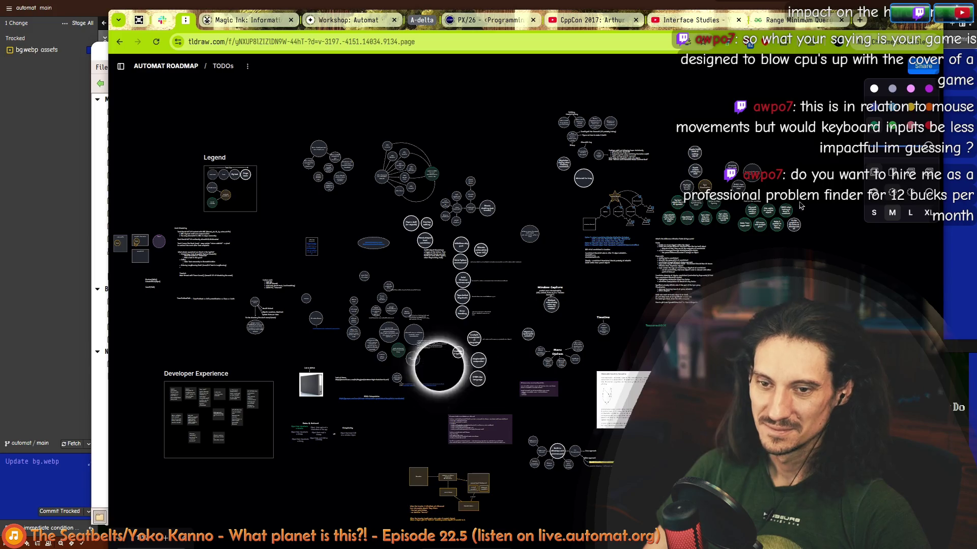
scroll(808, 230, "up", 3)
scroll(776, 244, "up", 3)
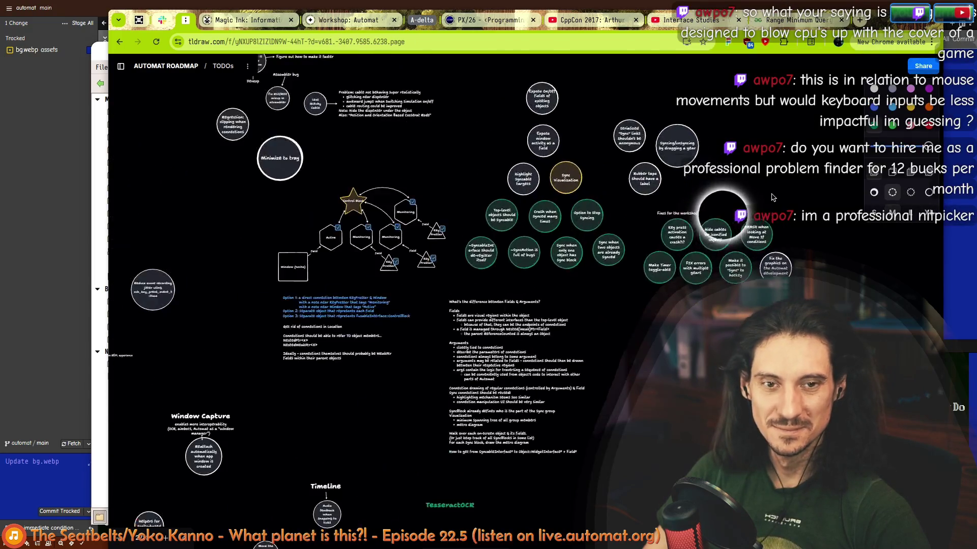
scroll(791, 254, "up", 3)
scroll(790, 253, "up", 2)
- Delete the six selected workshop-fix nodes, undo, and bring the Krita card design to the front
left_click_drag(369, 435, 696, 256)
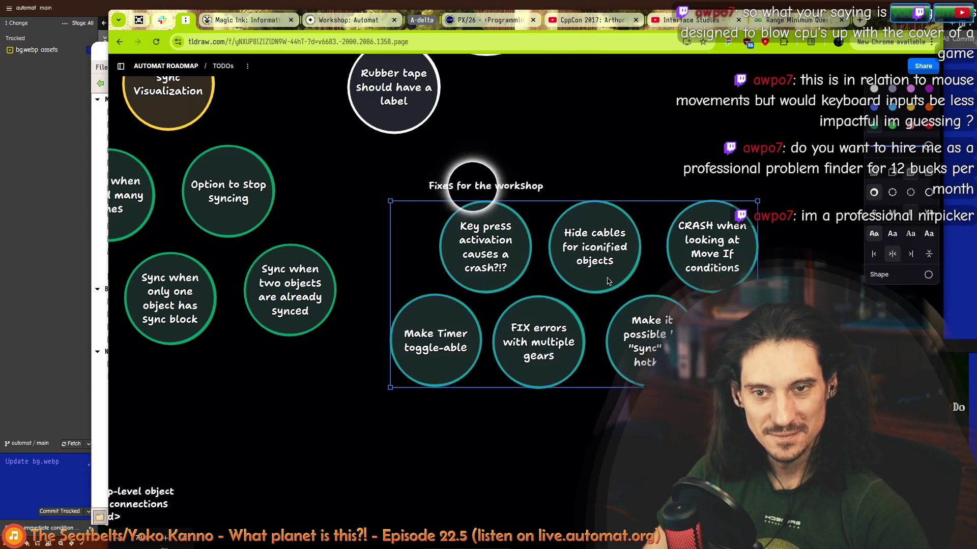
key("Delete")
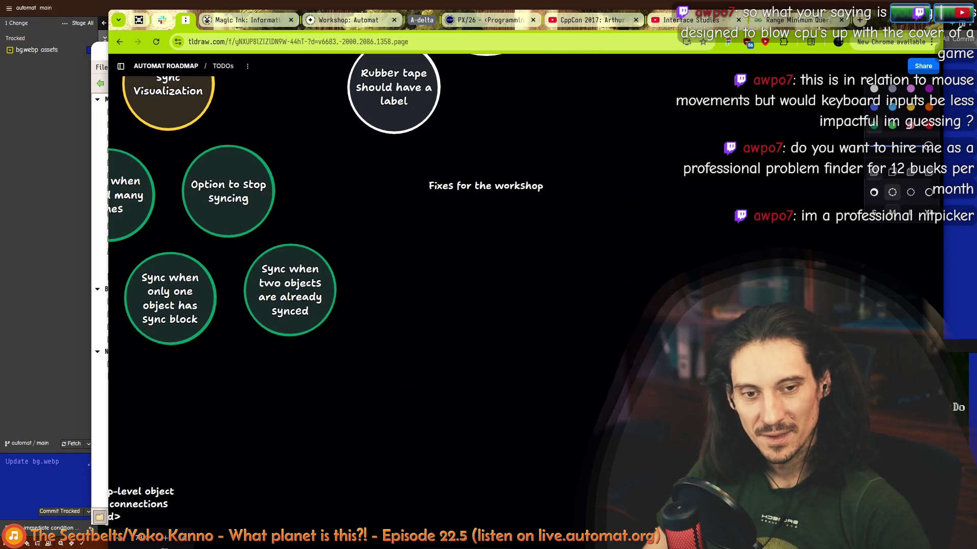
key("ctrl+z")
key("alt+Tab")
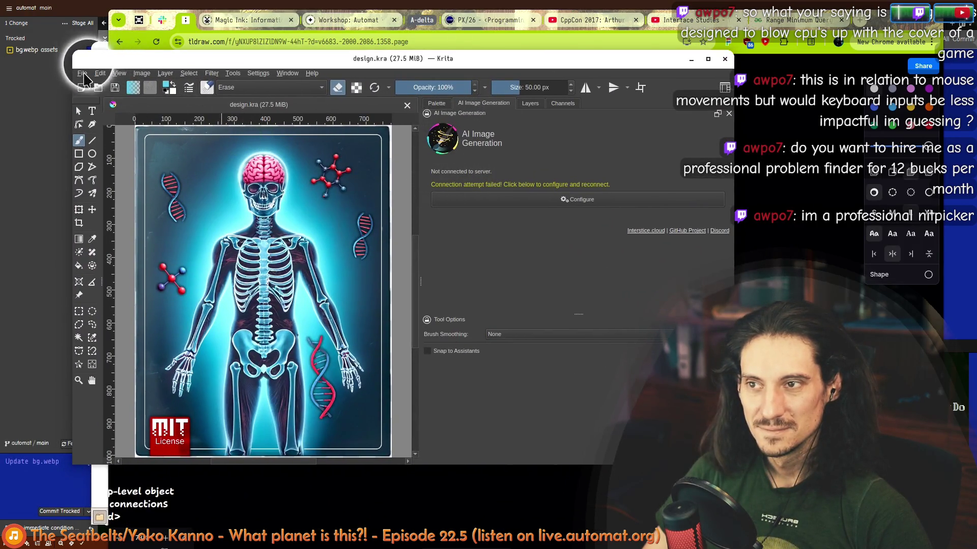
- Load sources.kra from the EmbeddedFS folder inside source_images
left_click(81, 72)
left_click(99, 98)
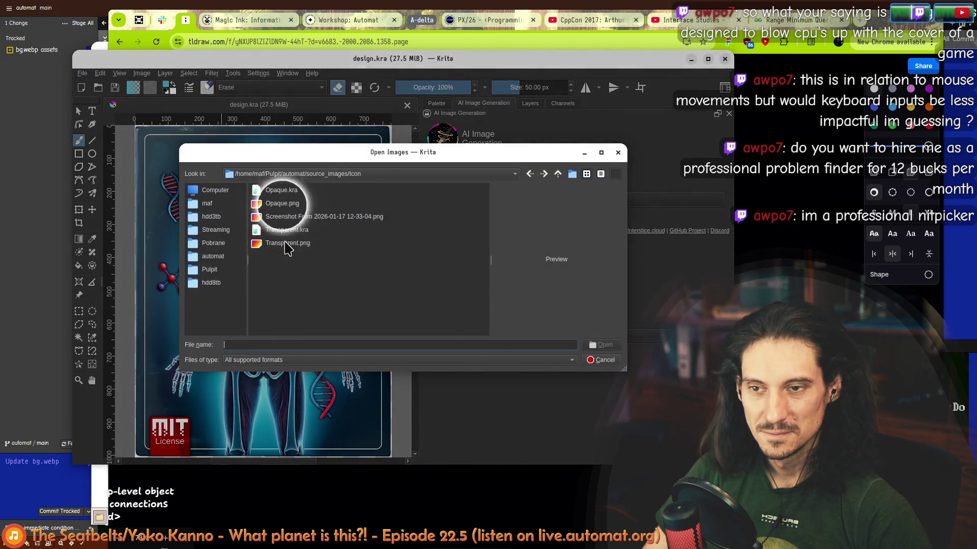
left_click(557, 174)
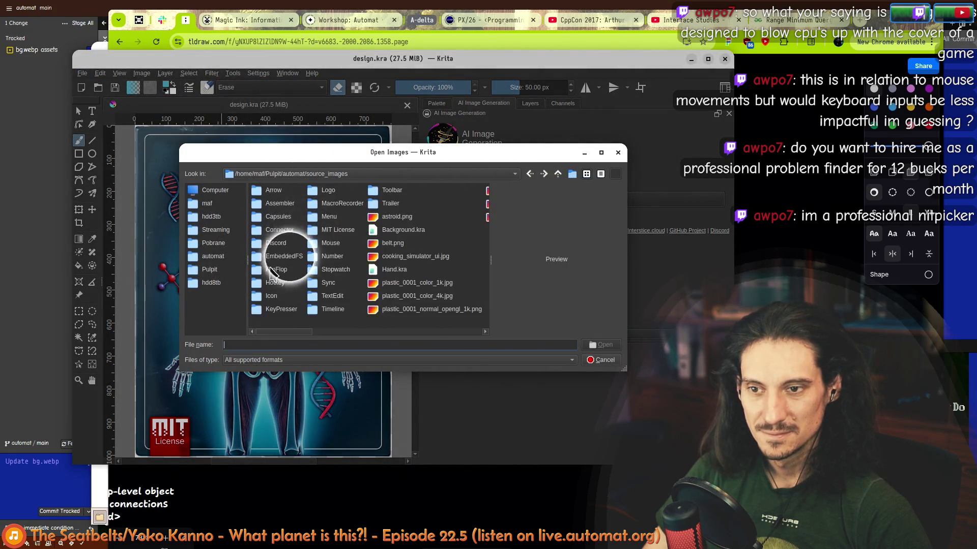
double_click(293, 259)
double_click(276, 204)
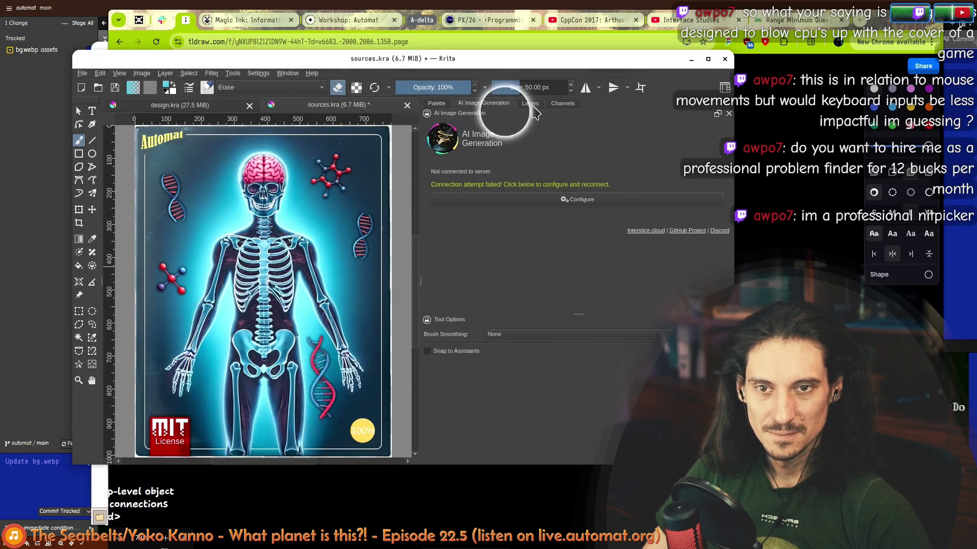
- Unhide the logo and Automat text layers in sources.kra and maximise the Krita window
left_click(530, 103)
left_click(428, 159)
left_click(429, 172)
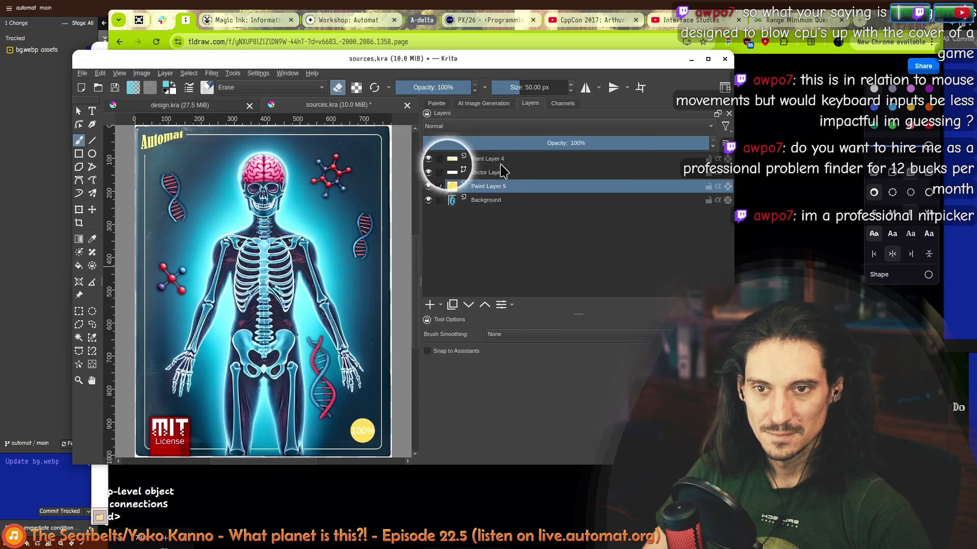
left_click(191, 105)
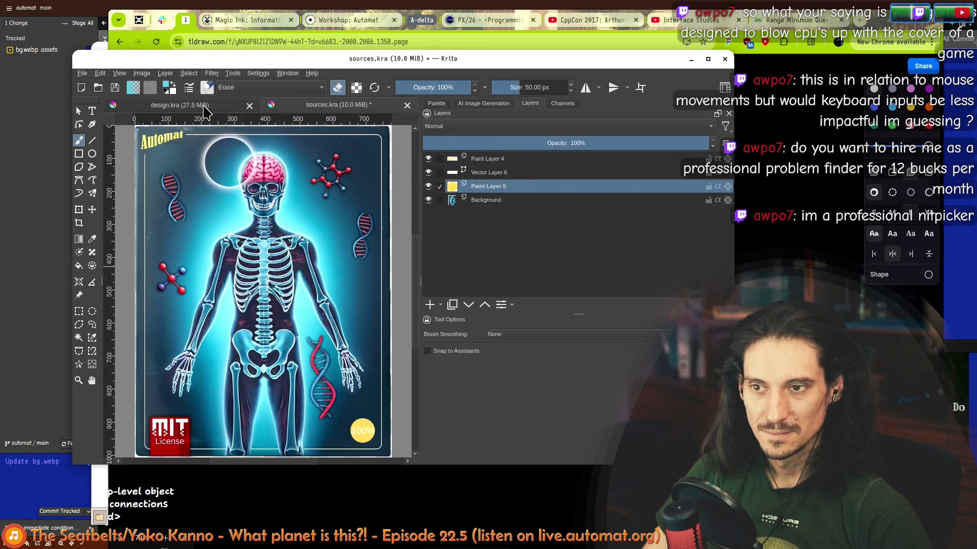
left_click(707, 59)
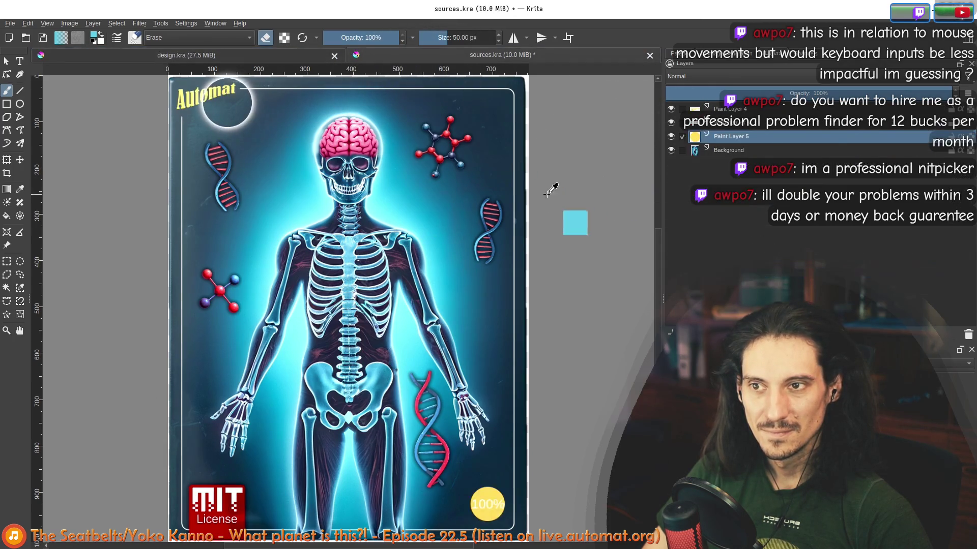
key("ctrl+Tab")
key("ctrl+Tab")
key("ctrl+Tab")
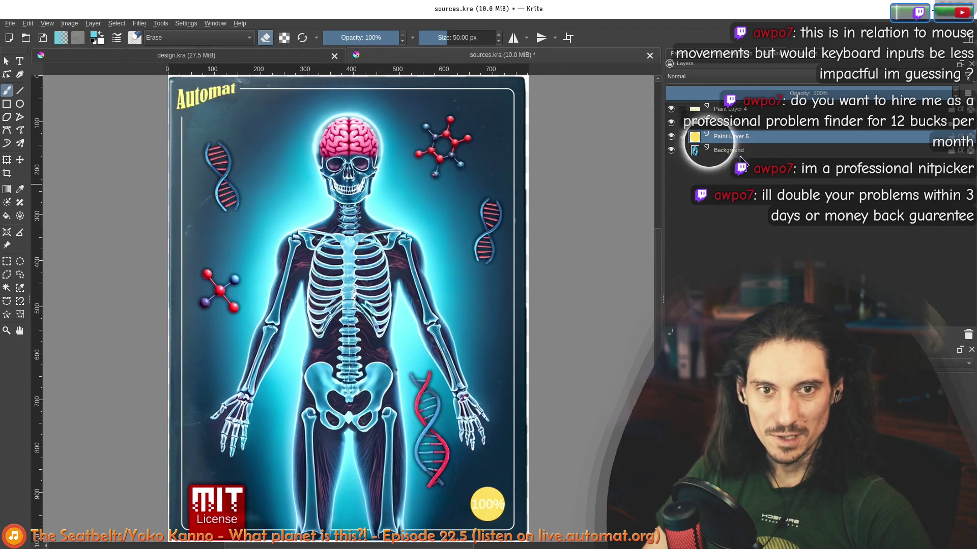
- Copy Paint Layer 4 with the Automat logo and paste it into design.kra
right_click(737, 111)
left_click(799, 239)
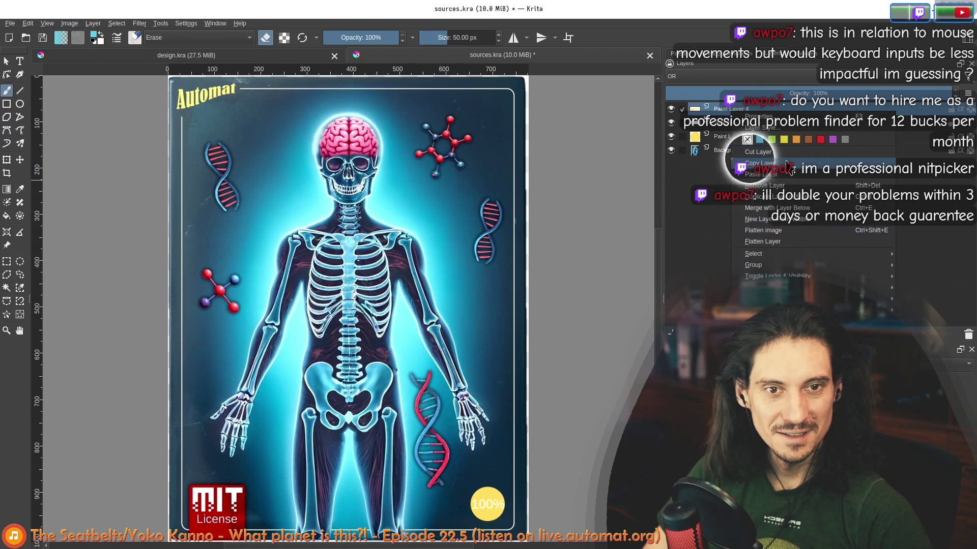
left_click(162, 60)
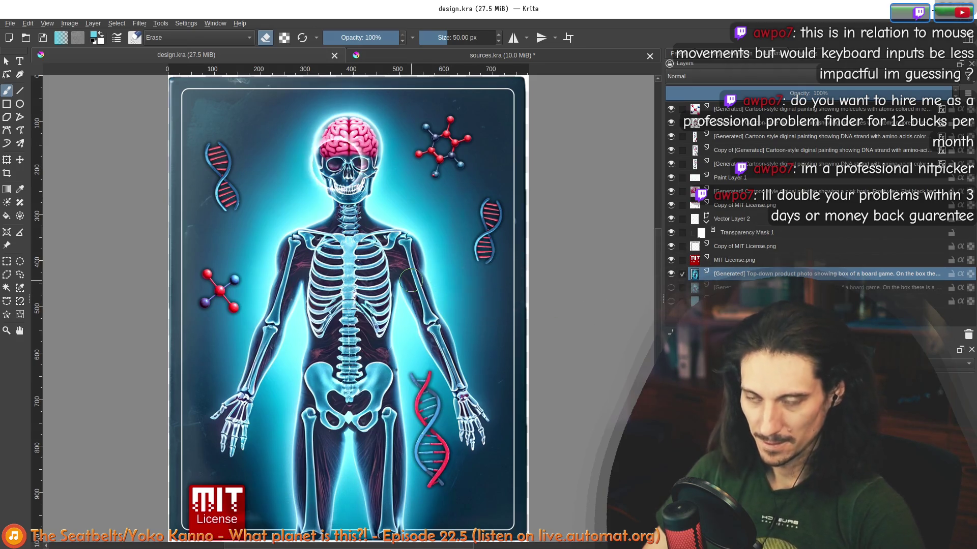
key("ctrl+v")
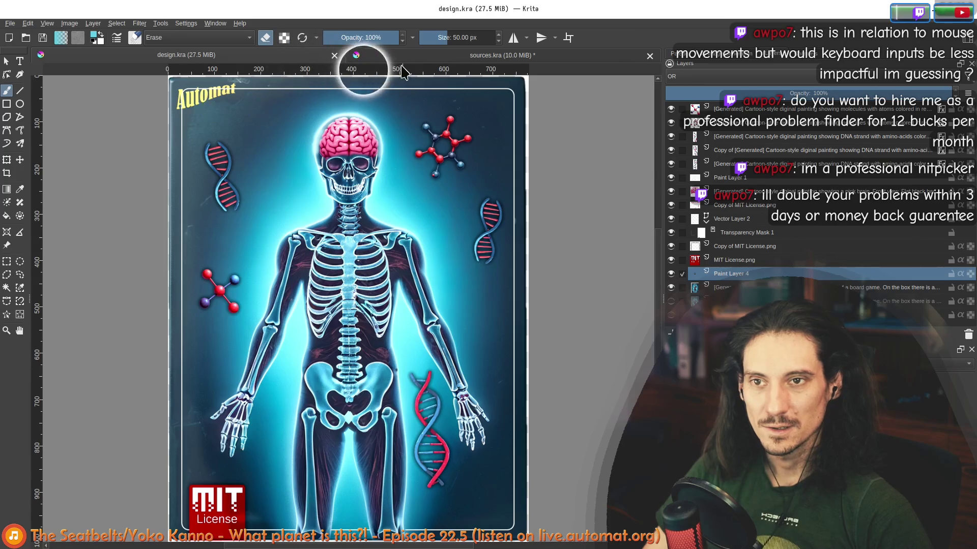
scroll(212, 92, "up", 3)
scroll(290, 122, "up", 2)
scroll(251, 107, "down", 1)
scroll(283, 207, "up", 3)
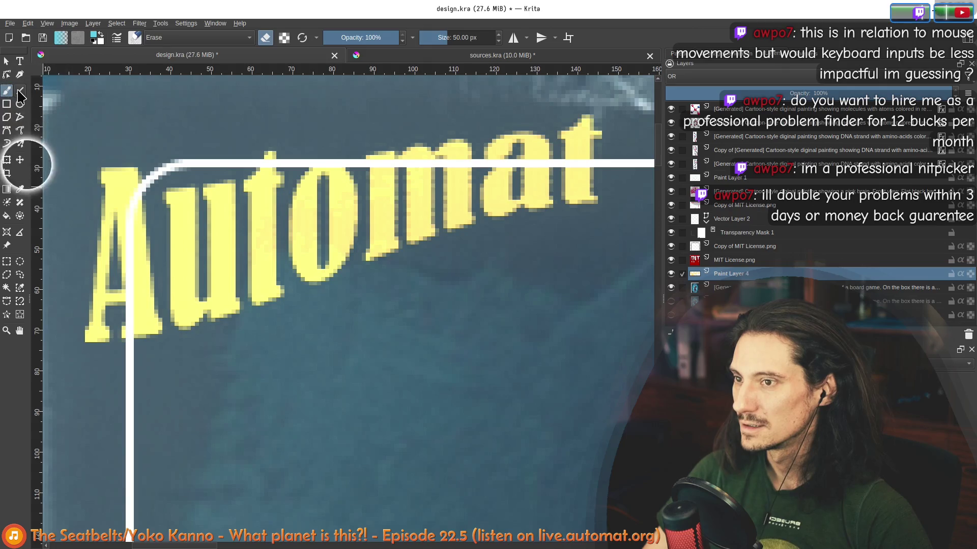
- With a few-pixel Smart Patch brush, paint out the white line behind the logo on the [Generated] layer
left_click(714, 287)
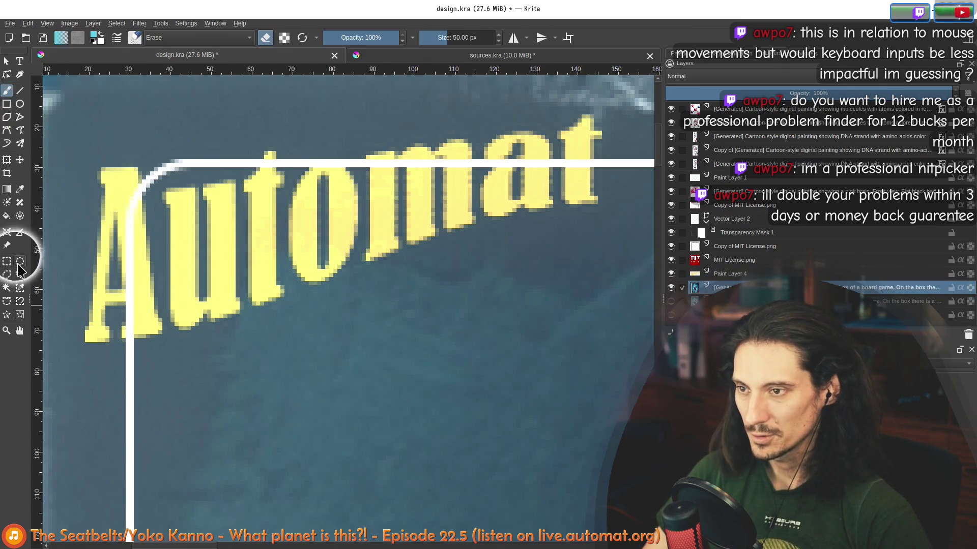
left_click(19, 202)
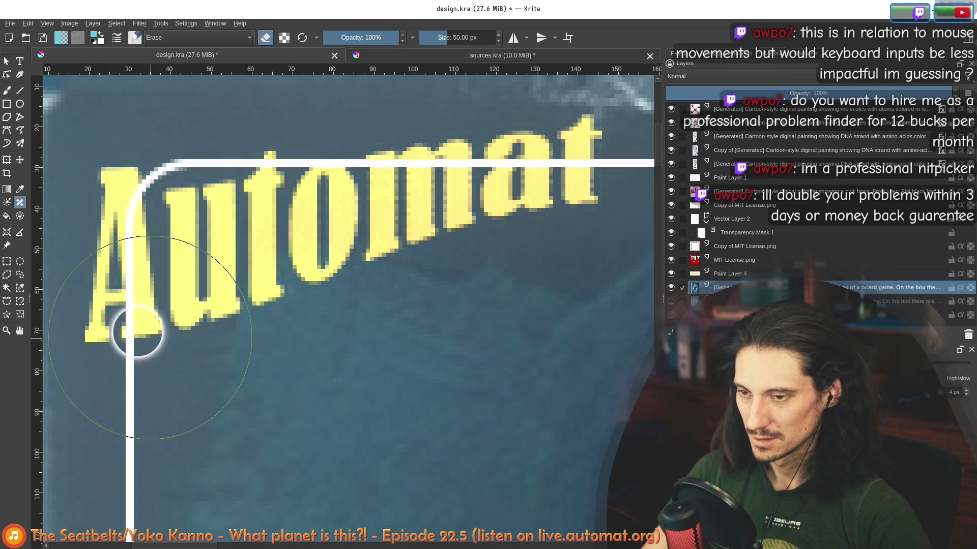
key("bracketleft")
key("bracketleft")
key("bracketleft")
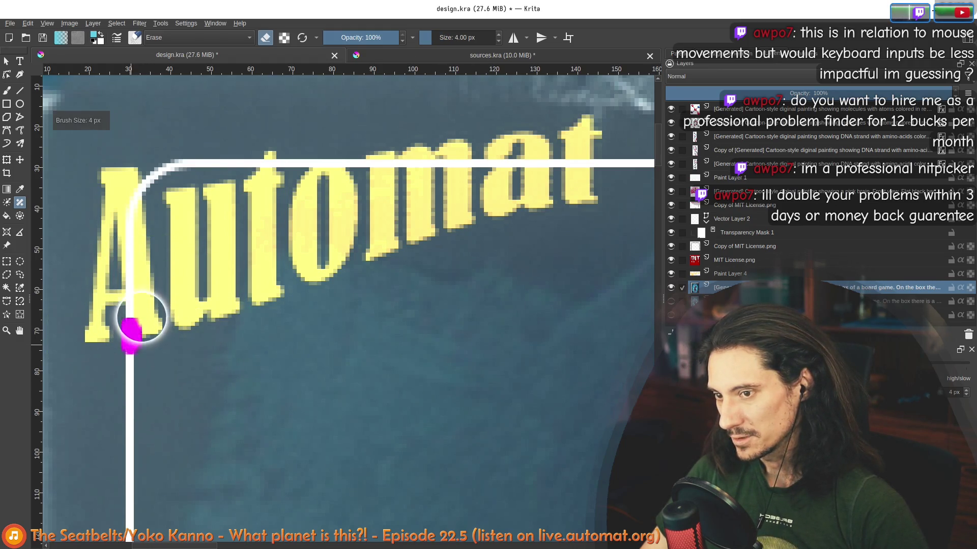
left_click_drag(141, 318, 141, 274)
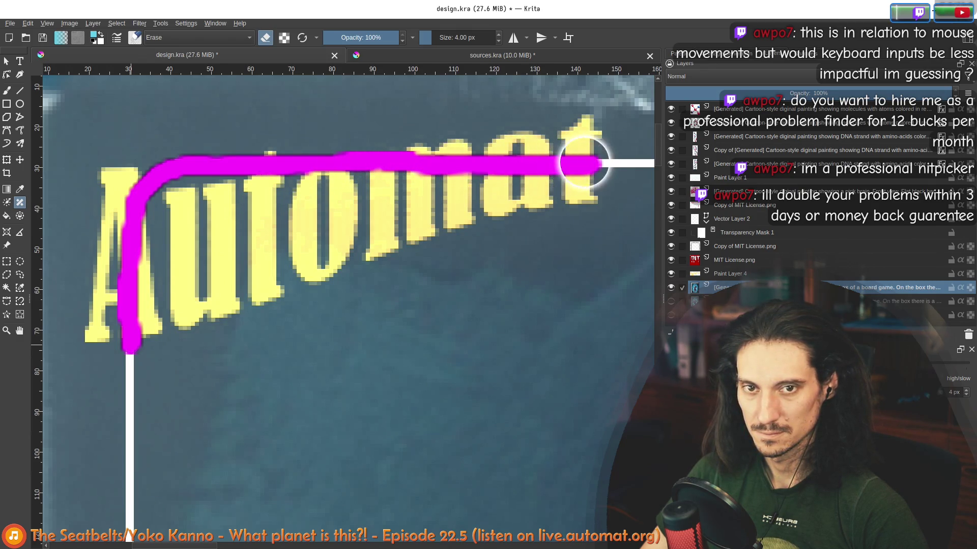
left_click_drag(596, 164, 520, 195)
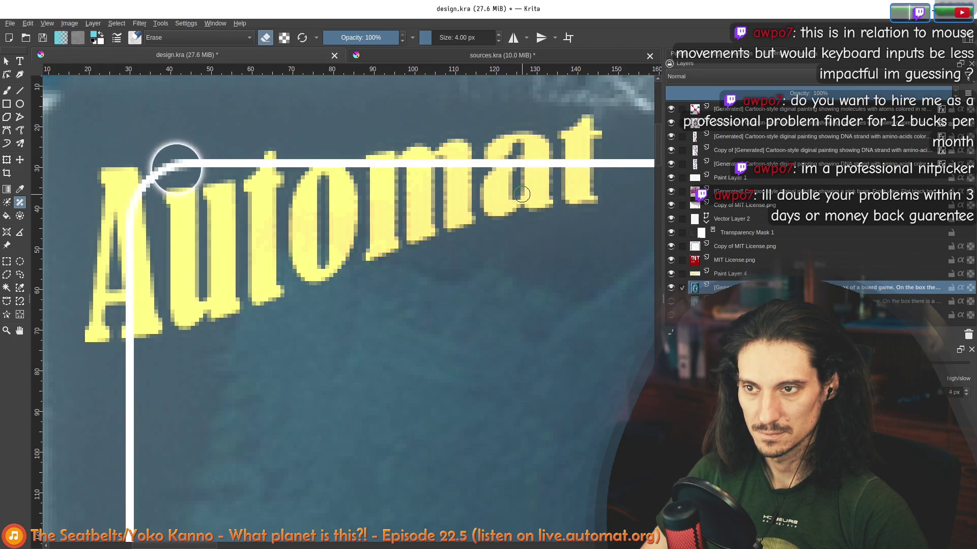
scroll(405, 252, "down", 4)
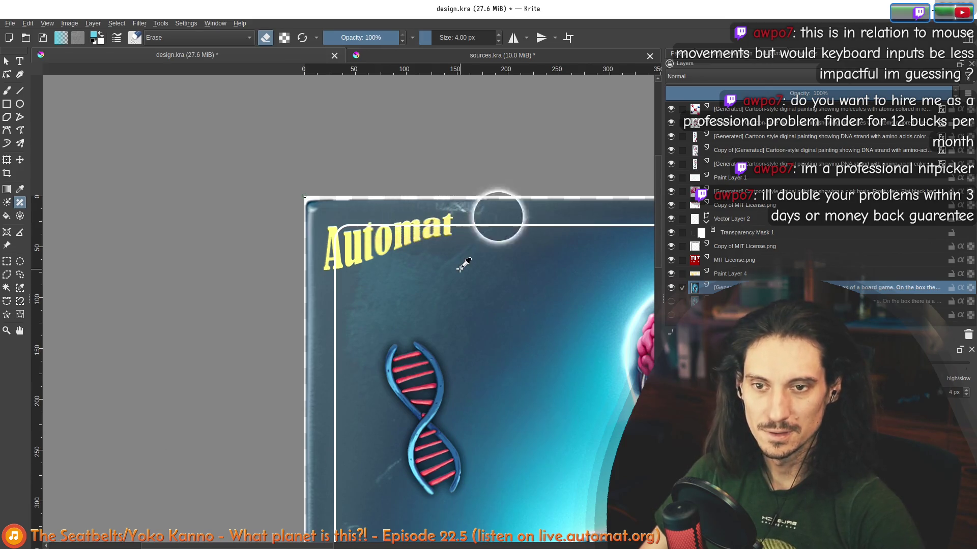
- Hide Paint Layer 1, target Transparency Mask 1 and choose a normal 40 px brush preset
left_click(670, 177)
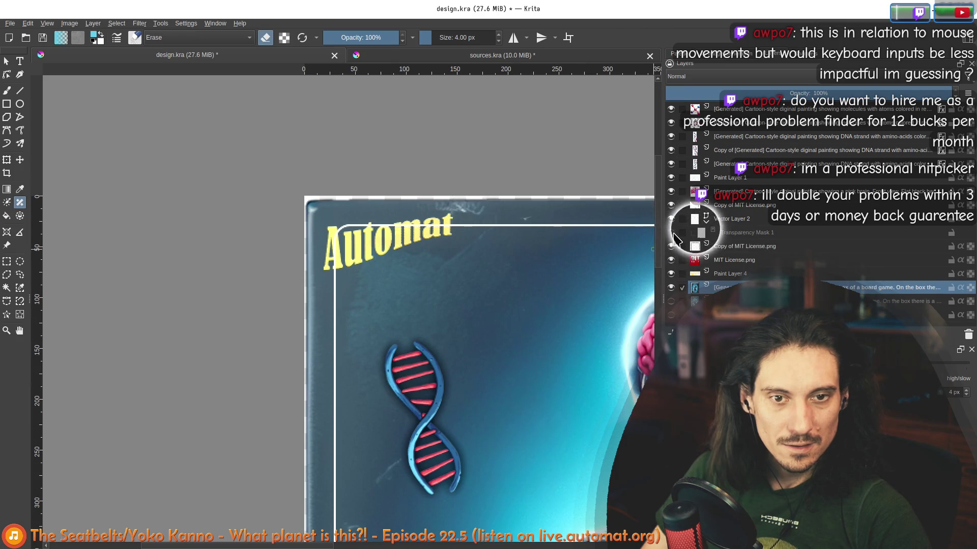
left_click(696, 232)
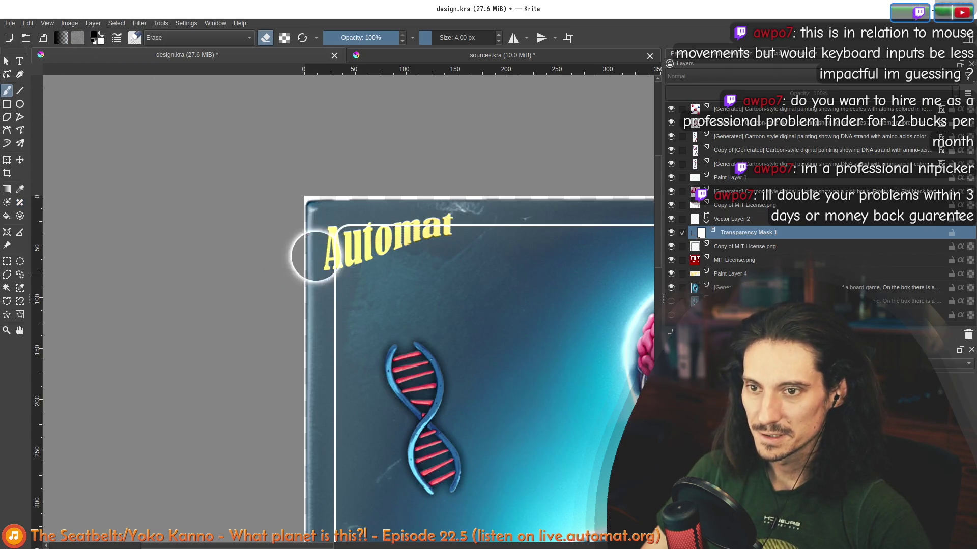
left_click(134, 38)
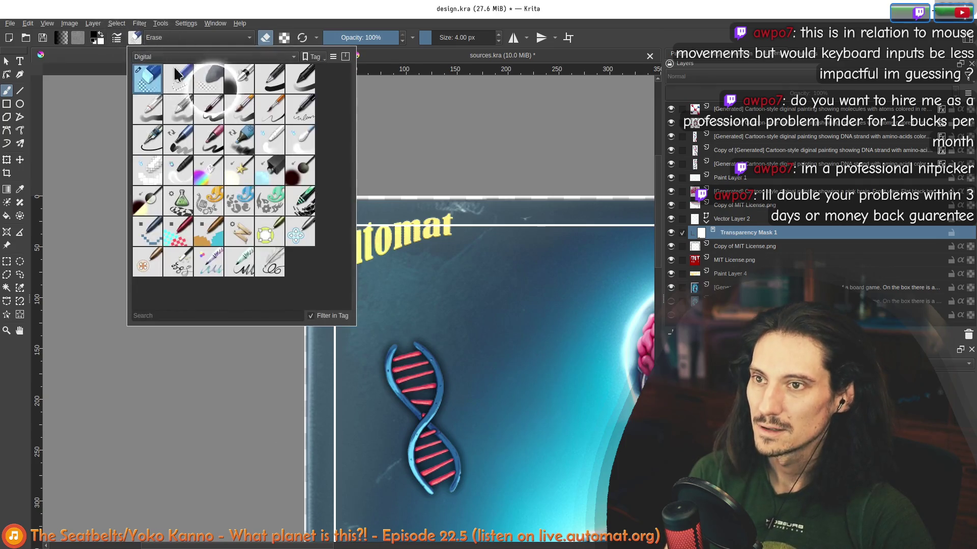
left_click(267, 85)
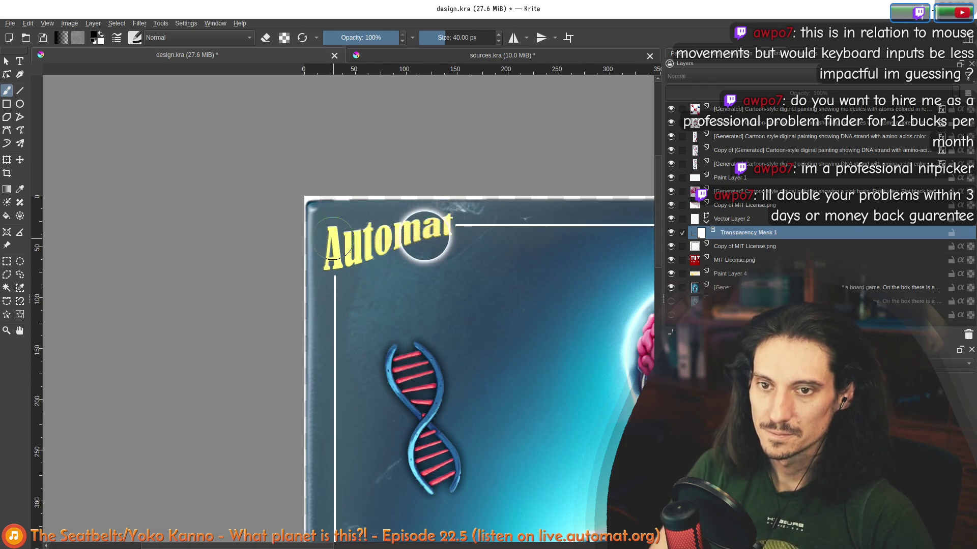
scroll(439, 223, "down", 3)
scroll(313, 213, "down", 1)
left_click_drag(399, 286, 394, 267)
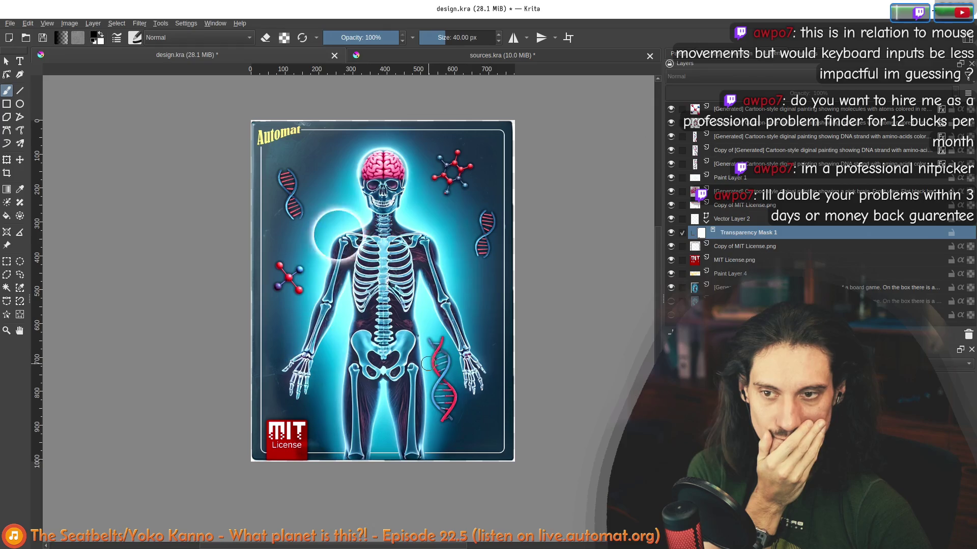
left_click_drag(416, 379, 344, 360)
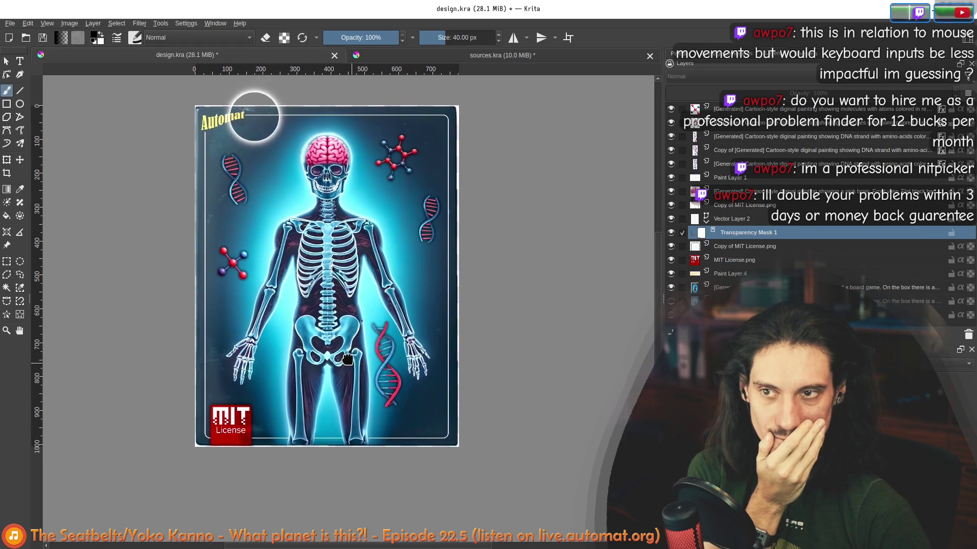
scroll(240, 105, "up", 2)
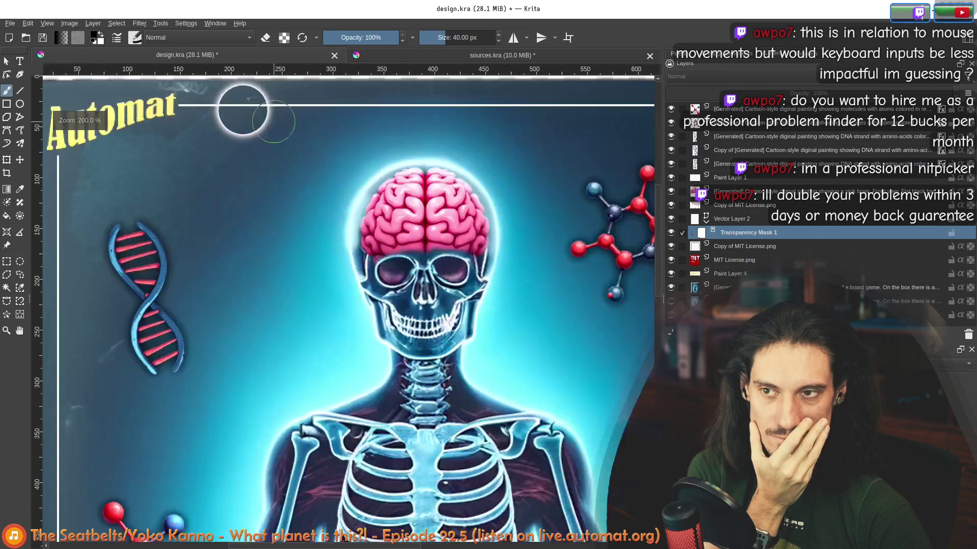
scroll(142, 125, "up", 2)
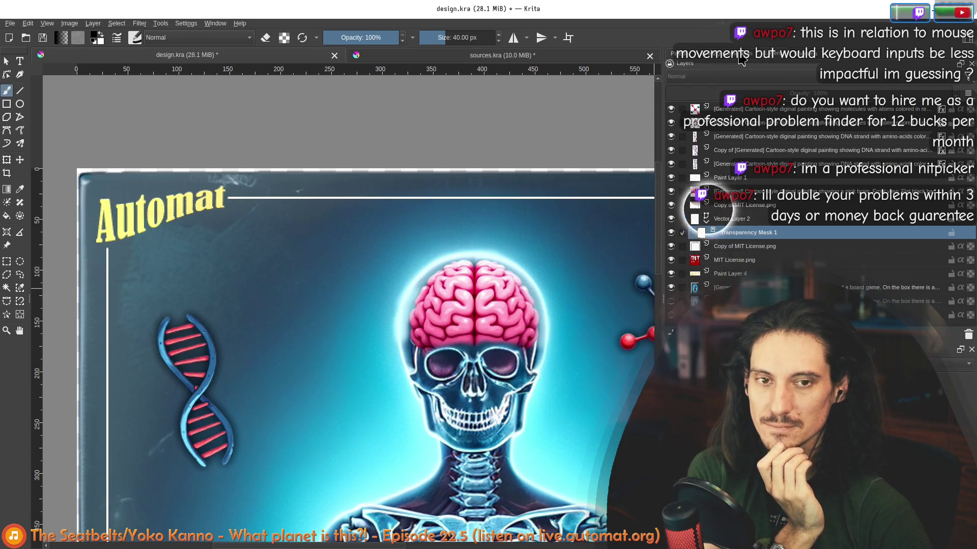
- Select Paint Layer 4 and keep its blending mode at Normal
left_click(719, 181)
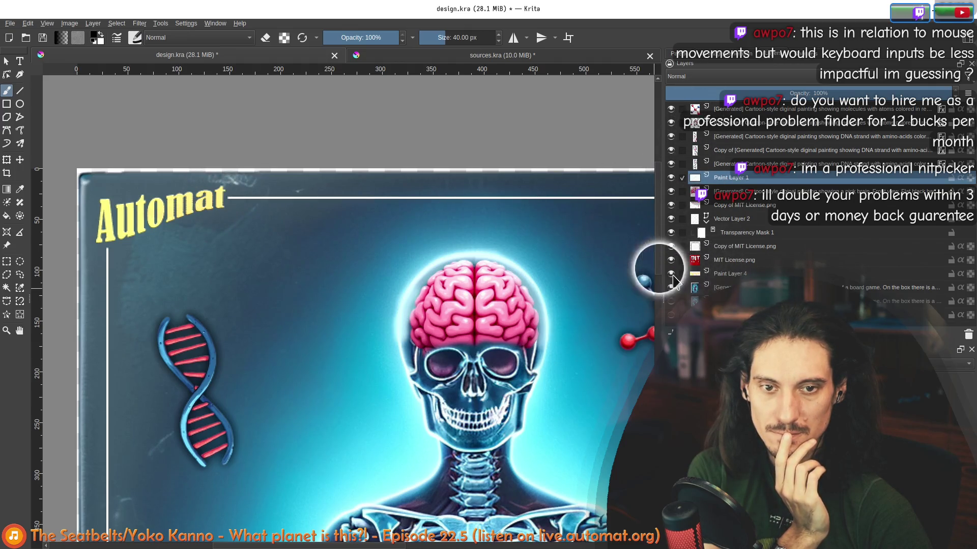
left_click(717, 275)
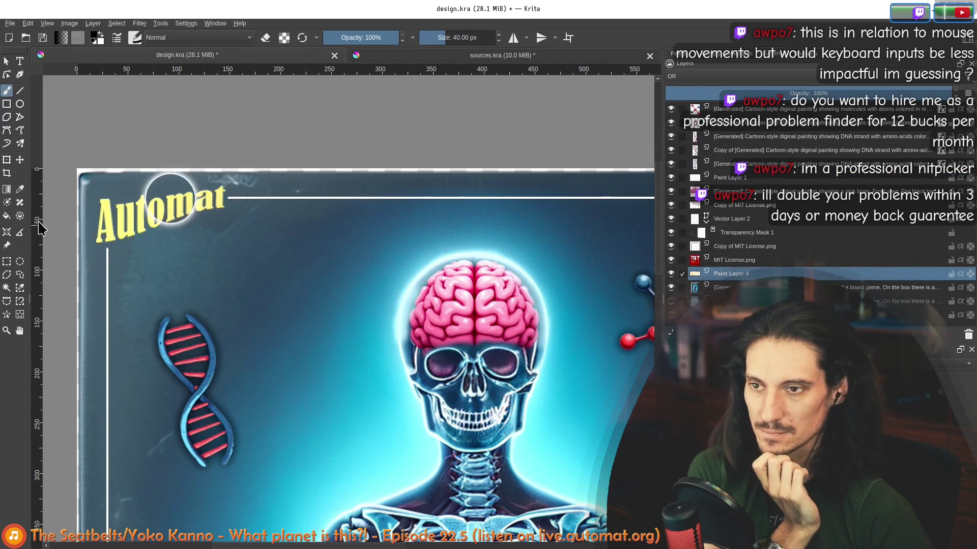
left_click(680, 76)
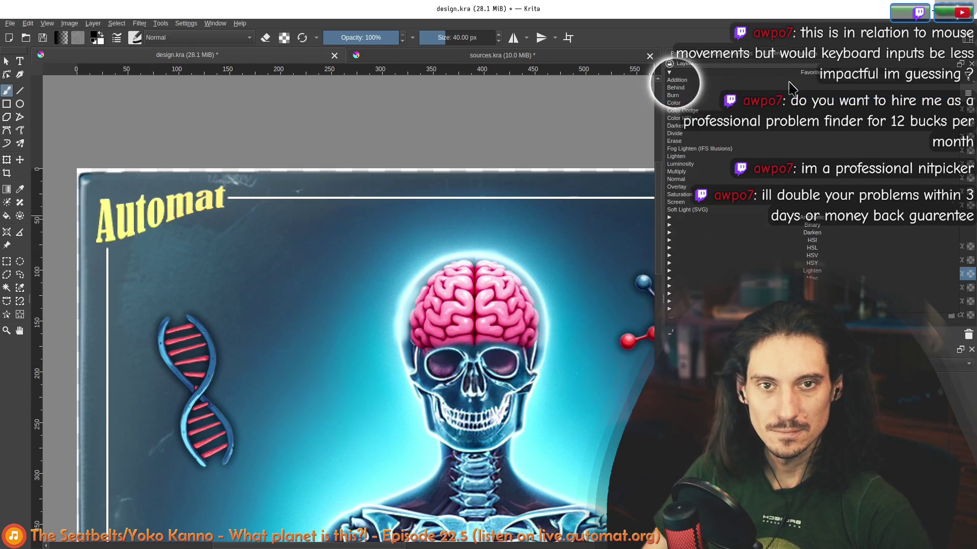
left_click(709, 182)
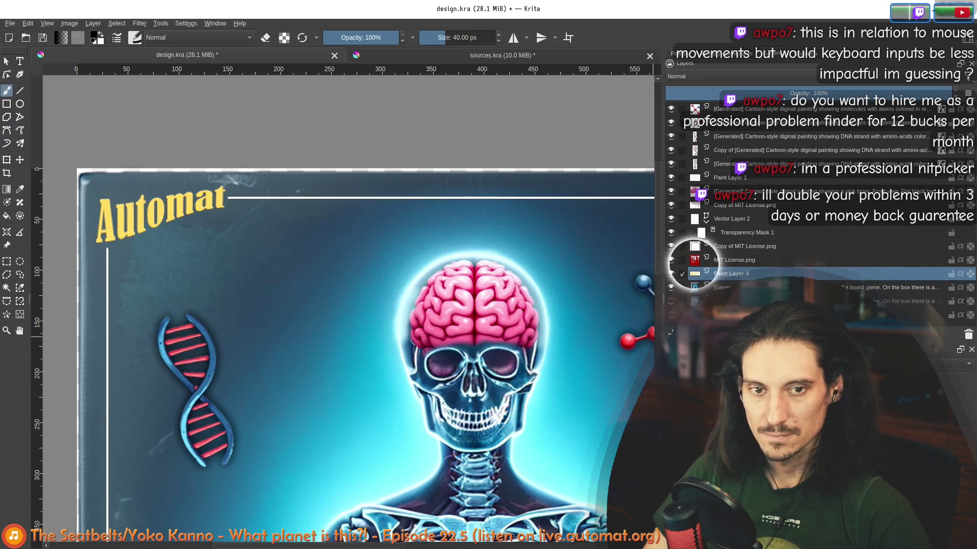
- Mark the OR mode in the Binary group as a favourite blending mode
left_click(733, 80)
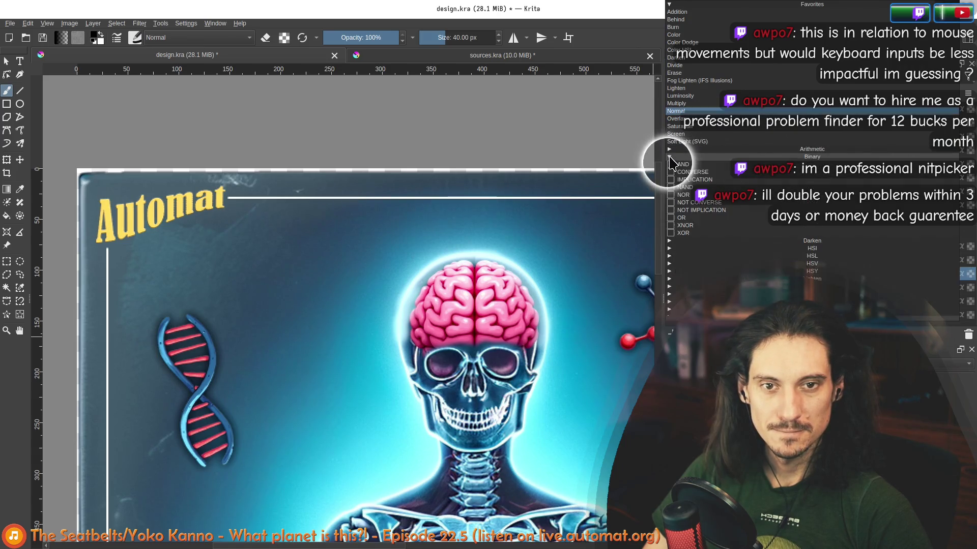
left_click(669, 162)
left_click(672, 225)
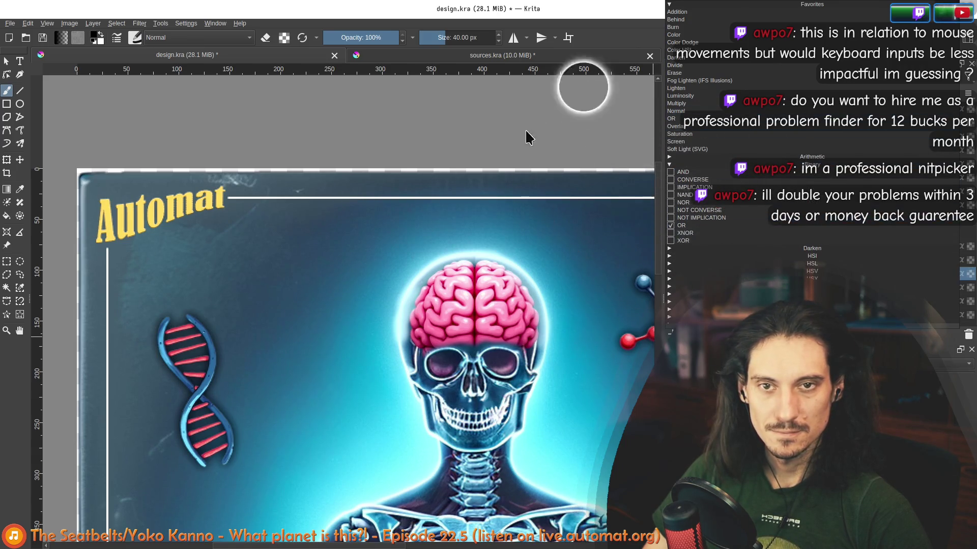
left_click(595, 19)
scroll(194, 212, "down", 5)
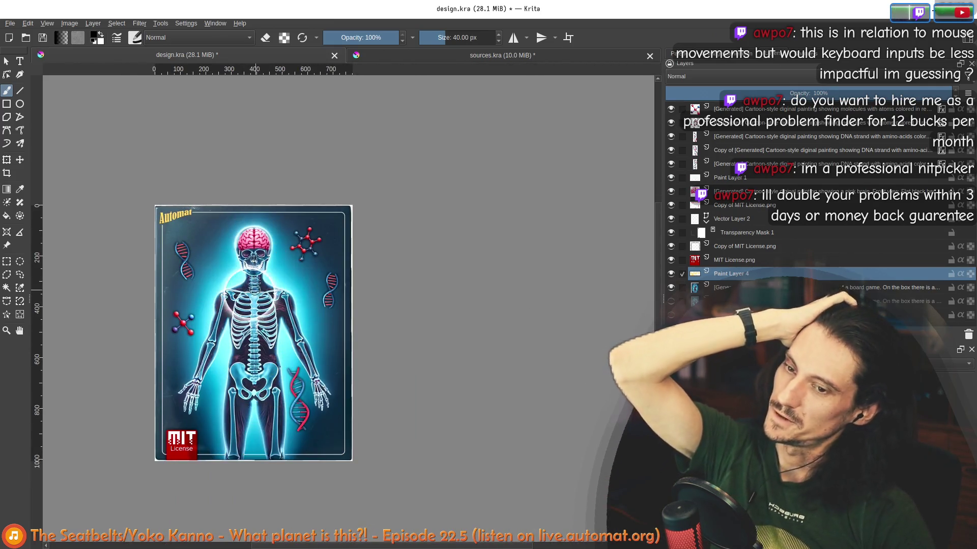
scroll(203, 396, "up", 4)
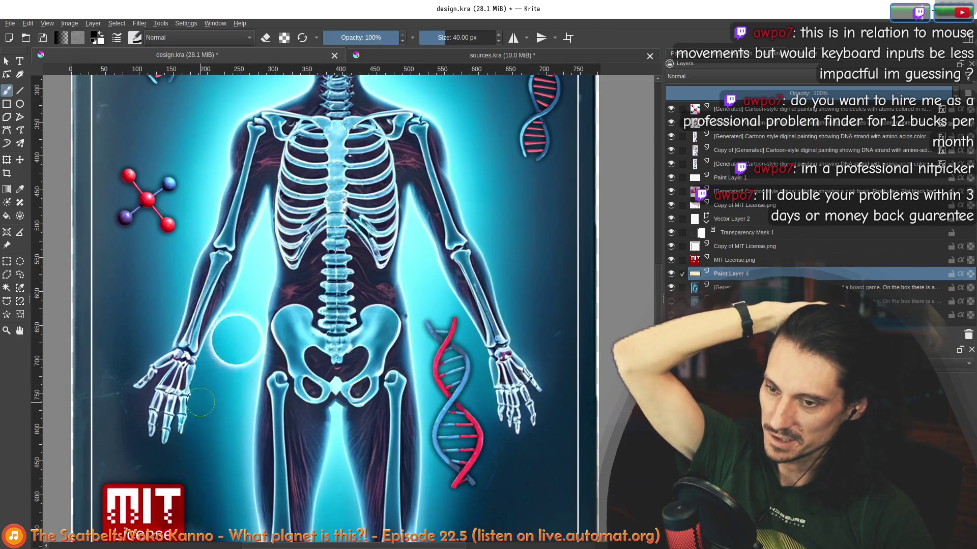
scroll(179, 333, "down", 3)
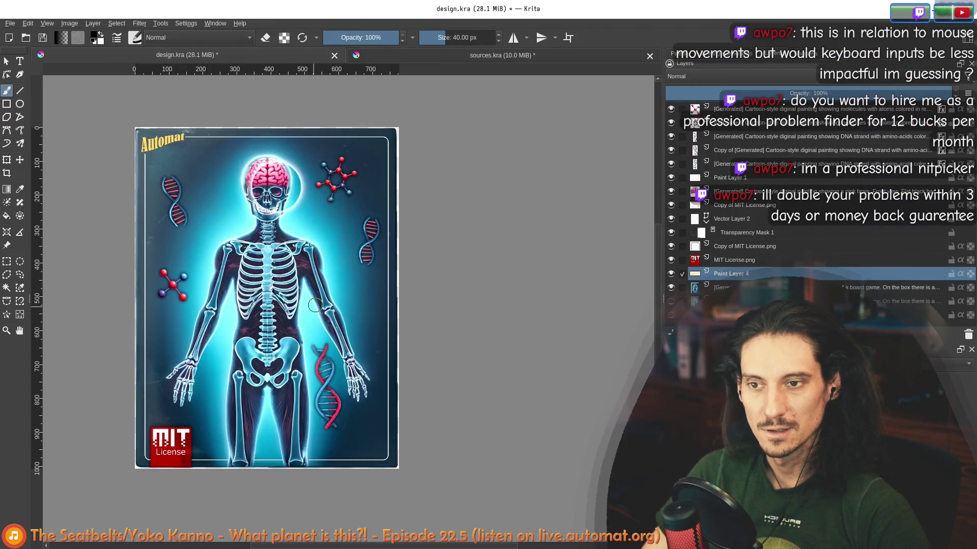
- Cycle through the open windows and bring the Oblivion game window in front of Krita
key("alt+Tab")
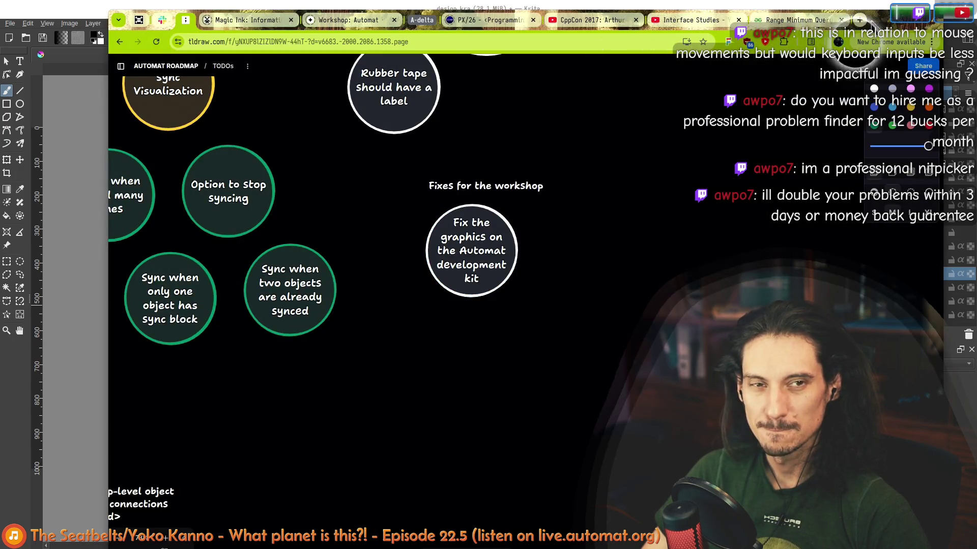
key("alt+Tab")
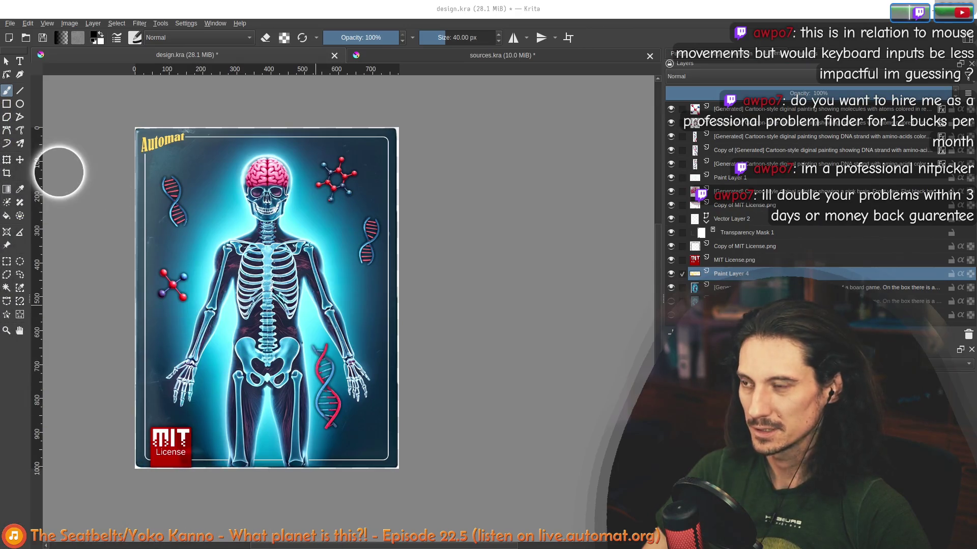
key("super")
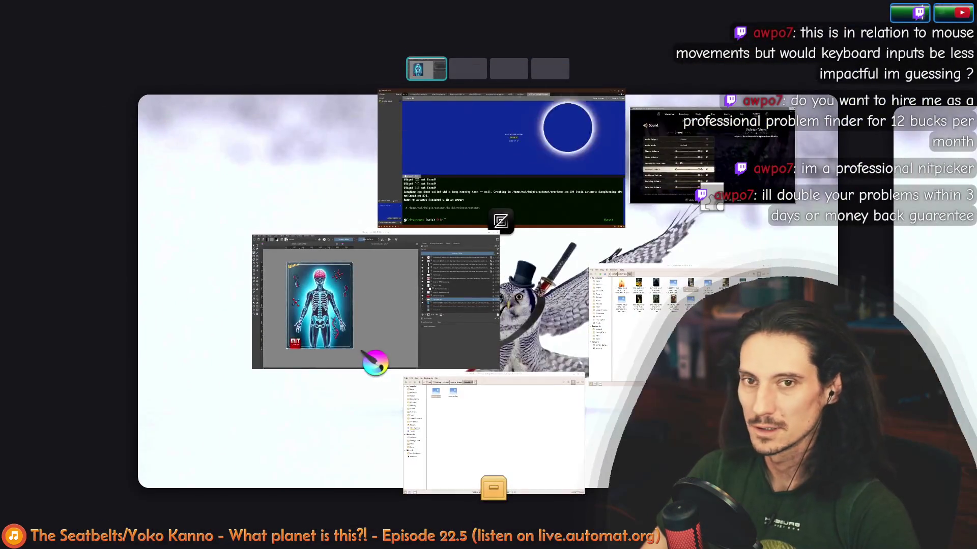
key("super")
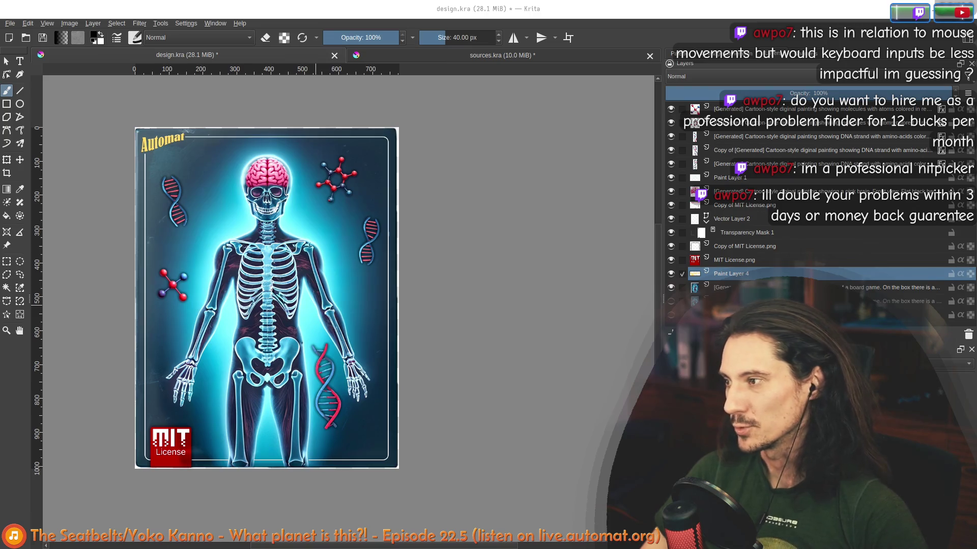
key("alt+Tab")
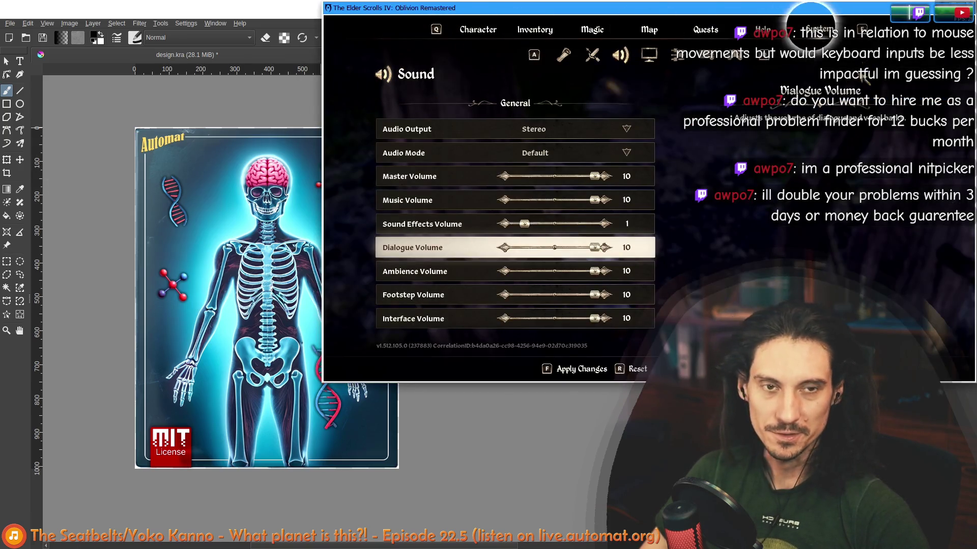
- Leave the sound settings, confirm applying the changes, and reopen the pause menu
key("Escape")
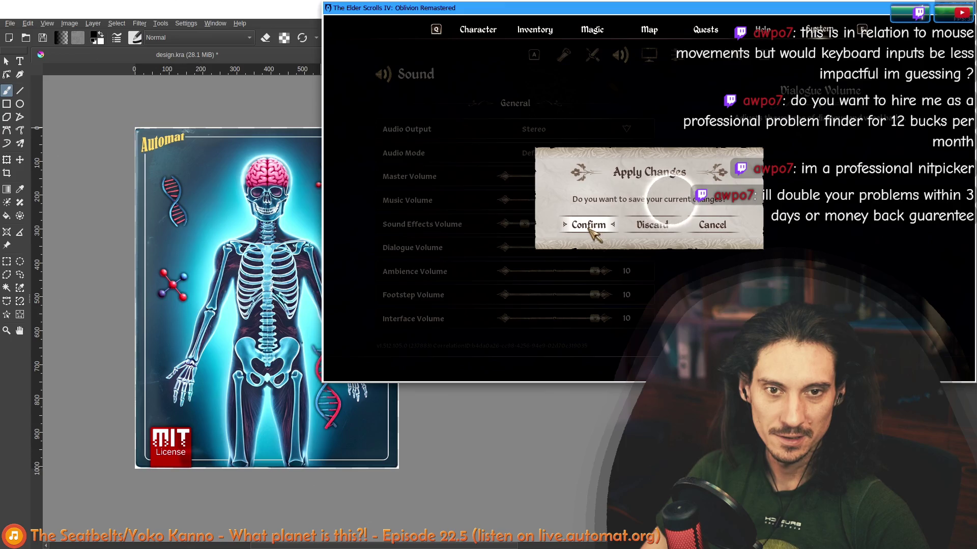
left_click(653, 226)
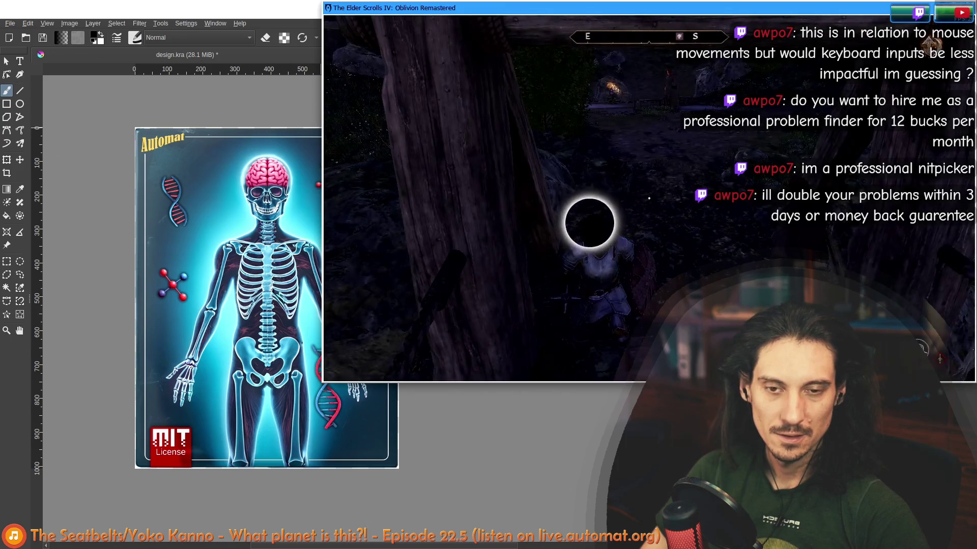
key("Escape")
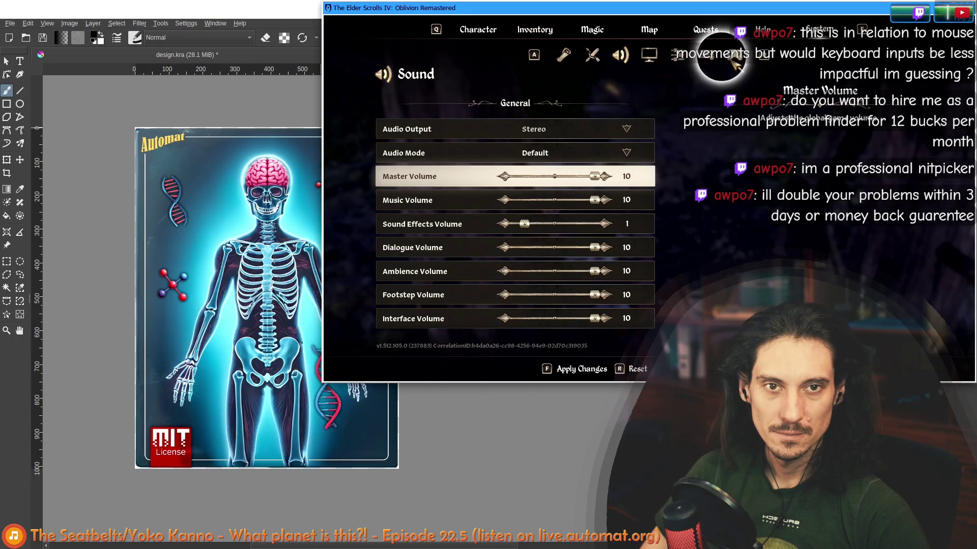
- Browse the settings tabs to Save & Load, ask to exit the game, then cancel exiting
left_click(721, 55)
left_click(677, 56)
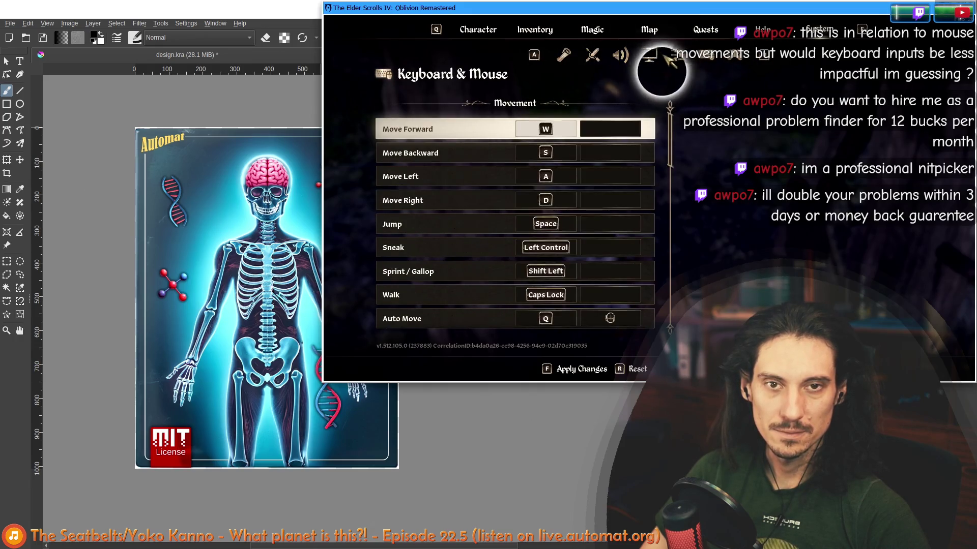
left_click(563, 55)
left_click(407, 233)
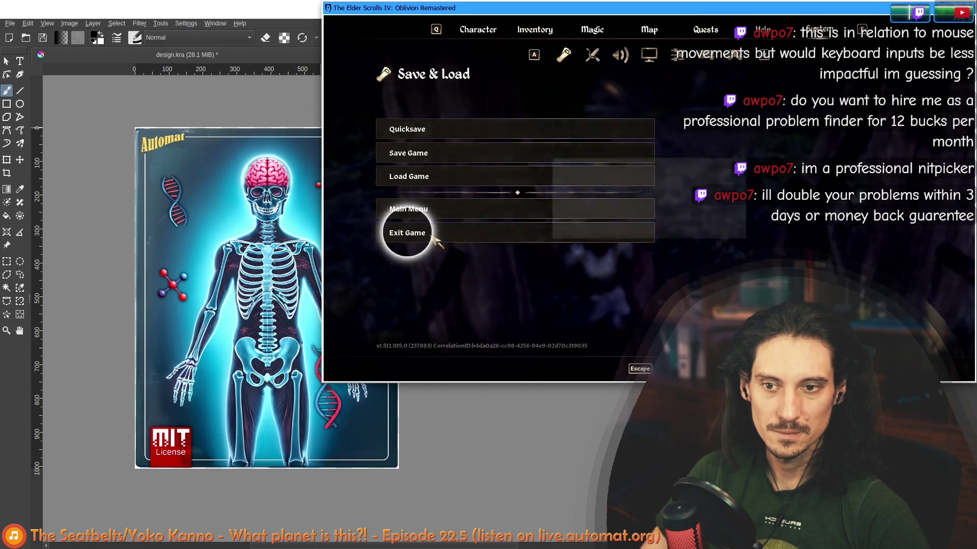
key("Escape")
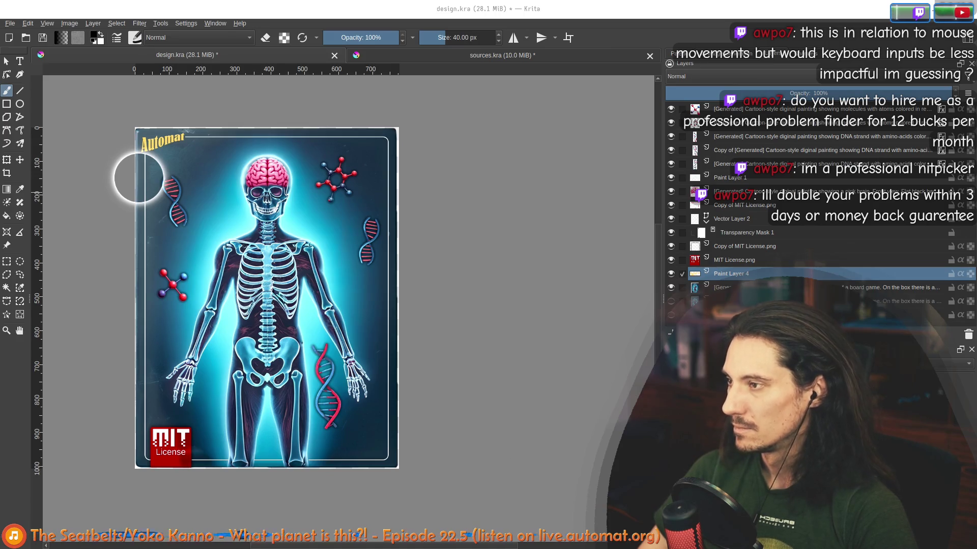
- Reconnect the AI Image Generation plugin to the Custom Server in Configure Image Diffusion
left_click(722, 54)
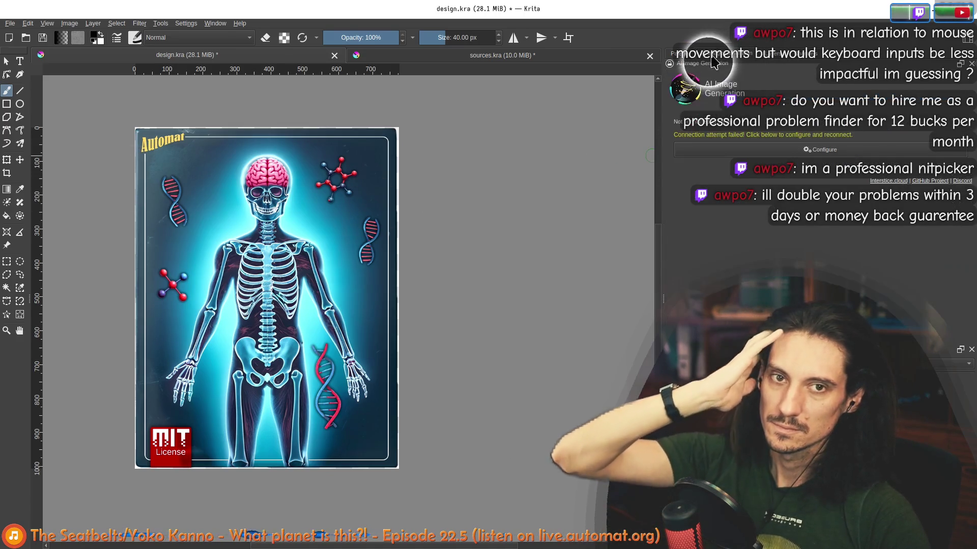
scroll(537, 341, "up", 2)
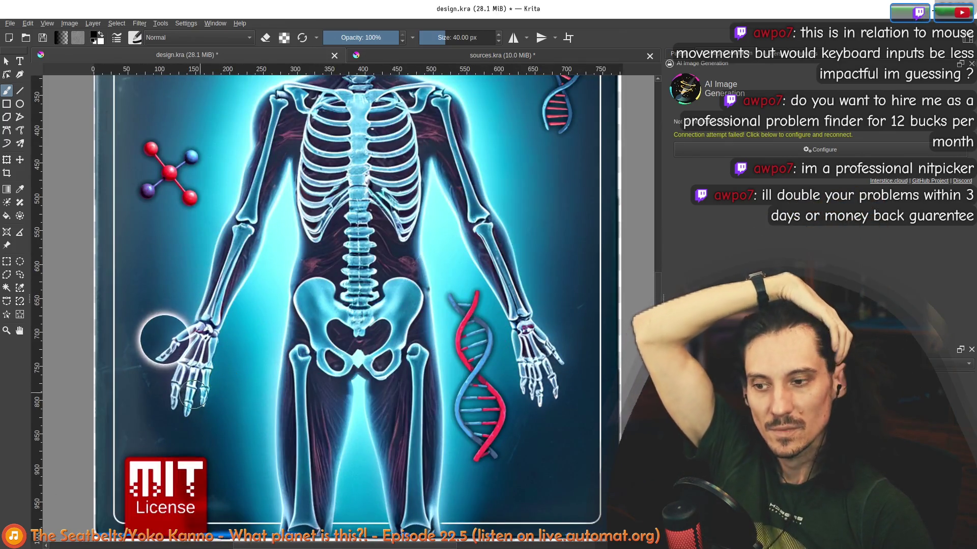
scroll(186, 203, "down", 4)
scroll(268, 217, "up", 3)
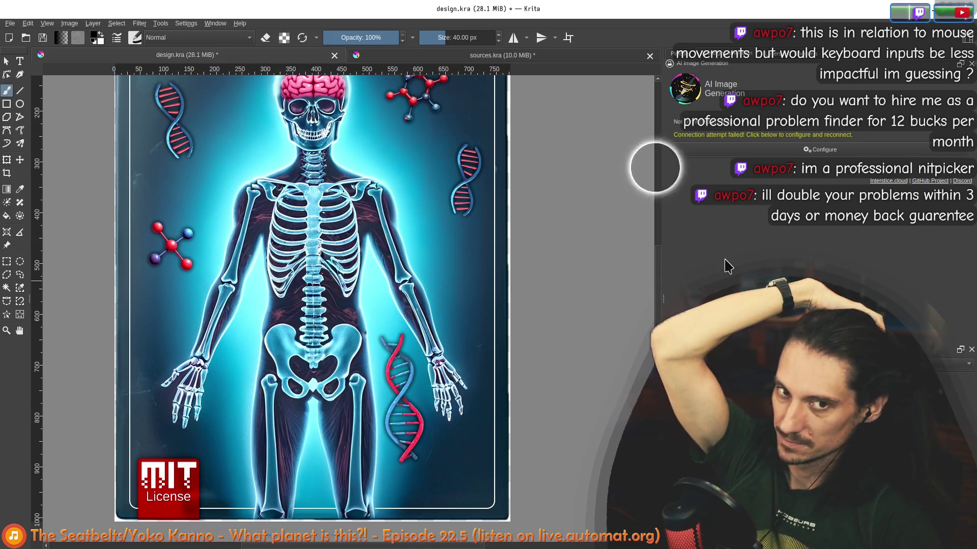
left_click(842, 153)
left_click(703, 112)
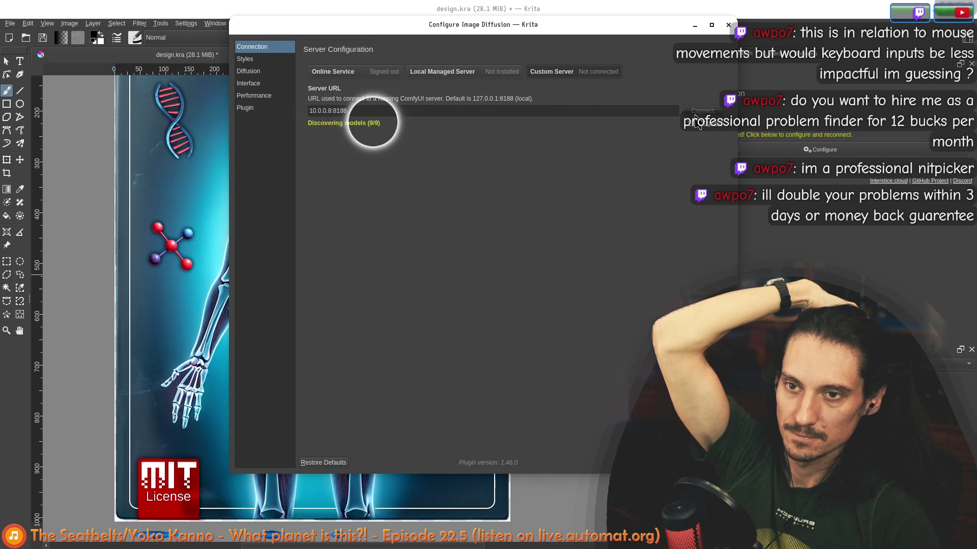
key("Escape")
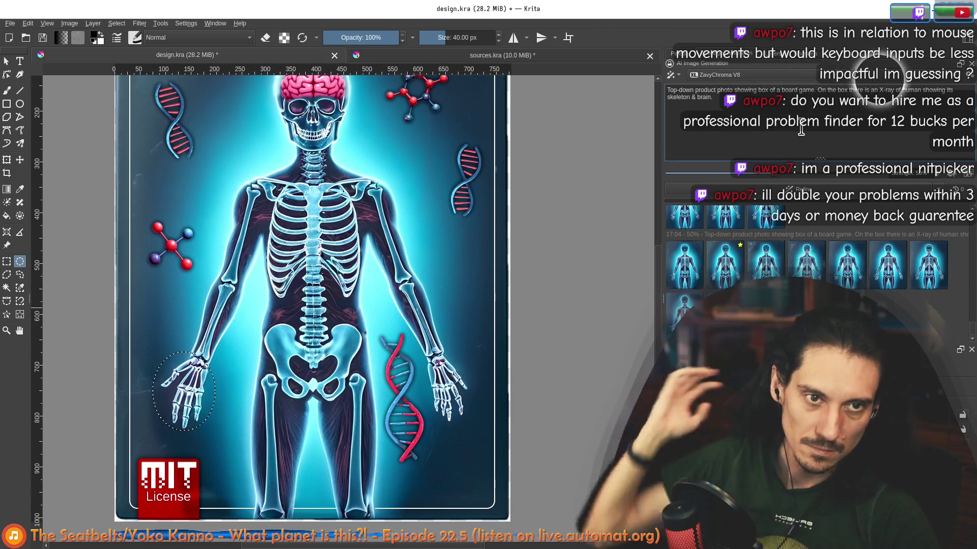
- Clear the generation prompt and paint red over the skeleton's left hand inside the selection
triple_click(723, 84)
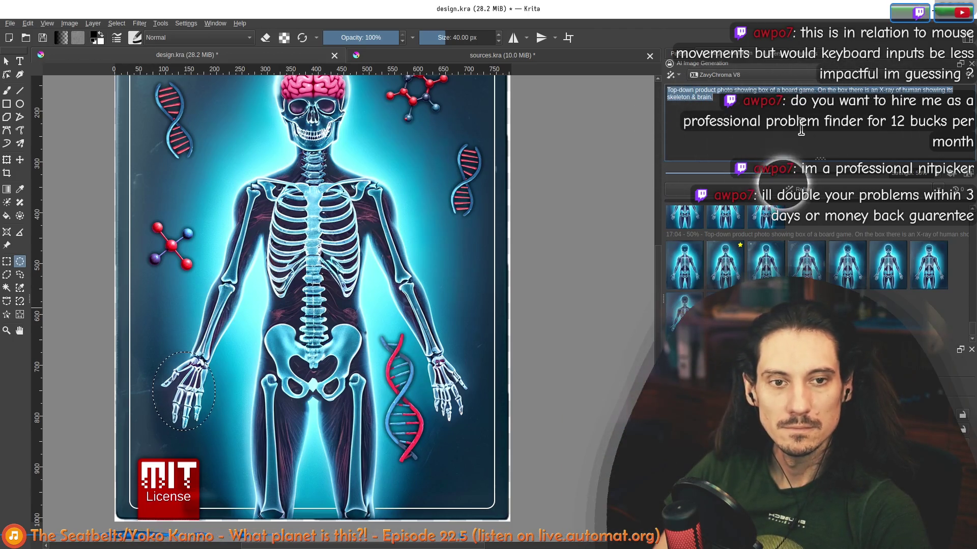
key("BackSpace")
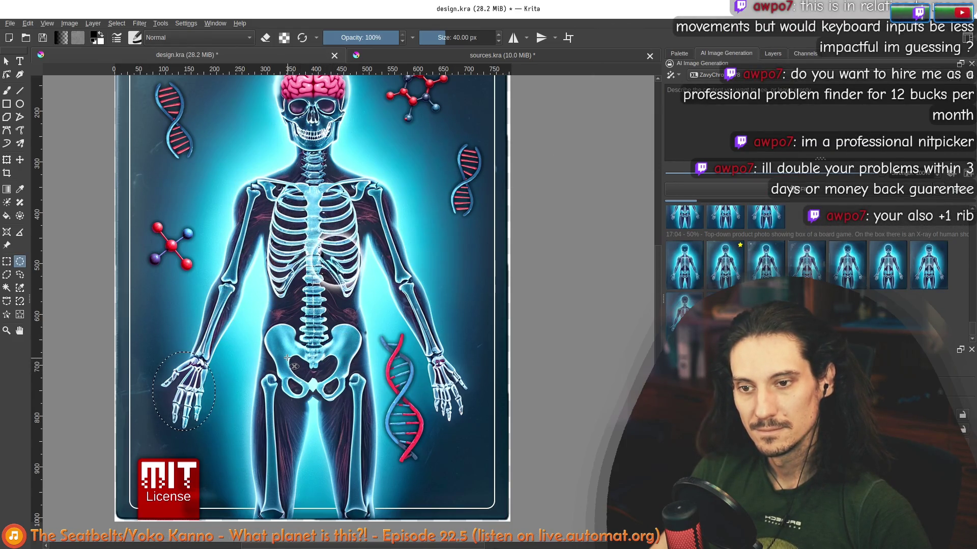
scroll(297, 306, "up", 1)
scroll(299, 289, "up", 1)
scroll(306, 229, "down", 2)
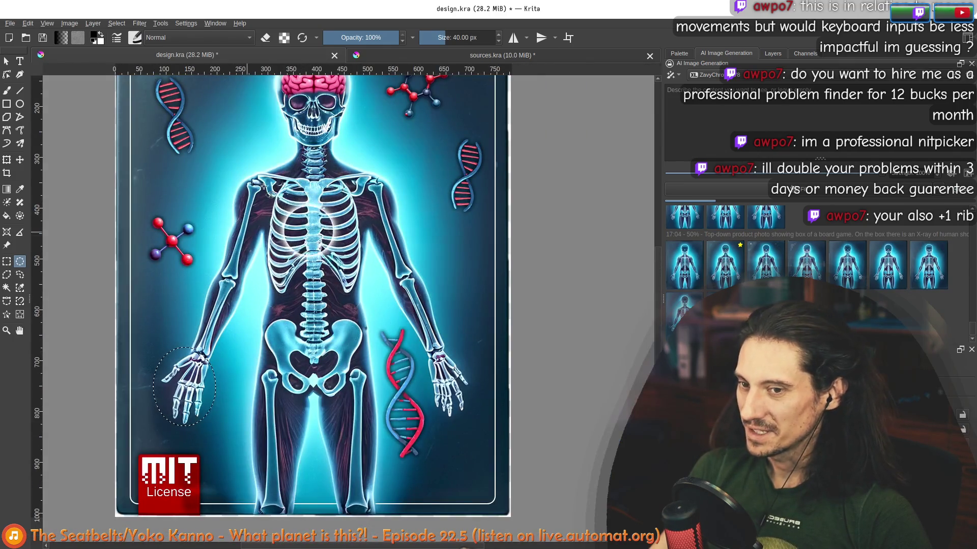
scroll(305, 244, "up", 2)
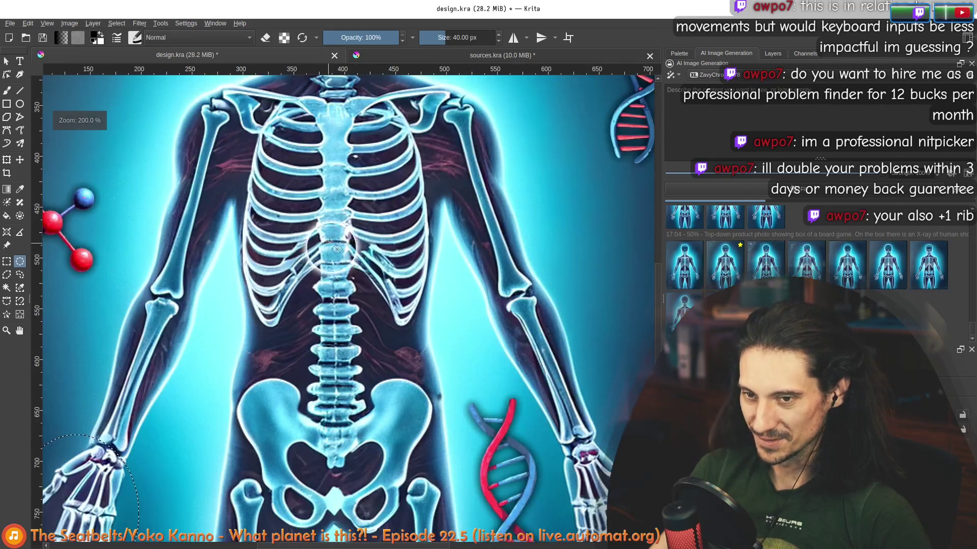
scroll(342, 238, "down", 2)
scroll(321, 214, "up", 2)
scroll(325, 198, "down", 2)
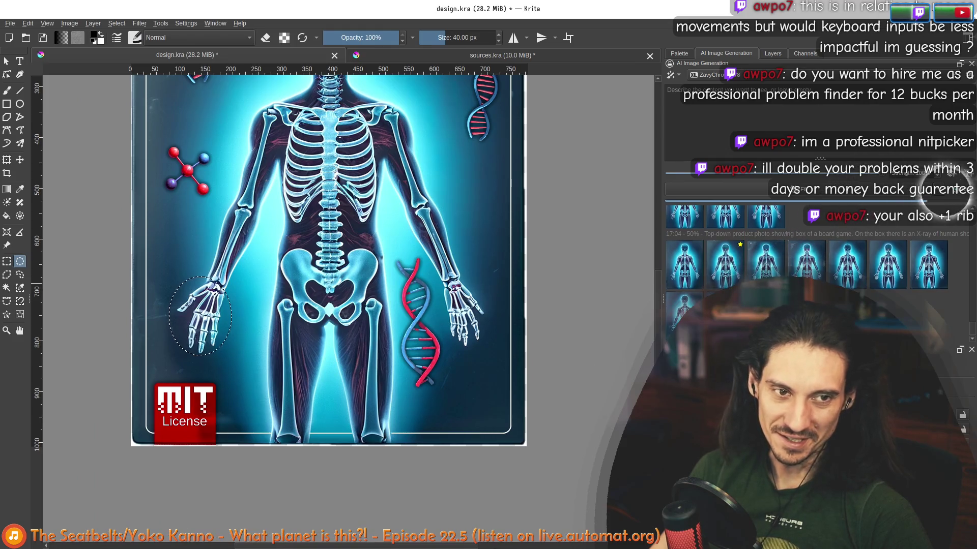
left_click_drag(229, 282, 206, 305)
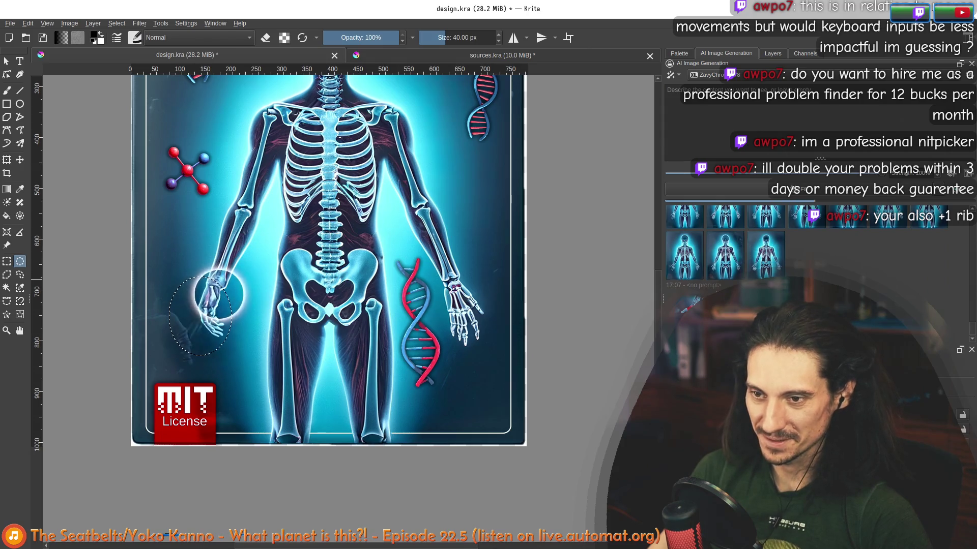
key("minus")
left_click_drag(233, 324, 244, 317)
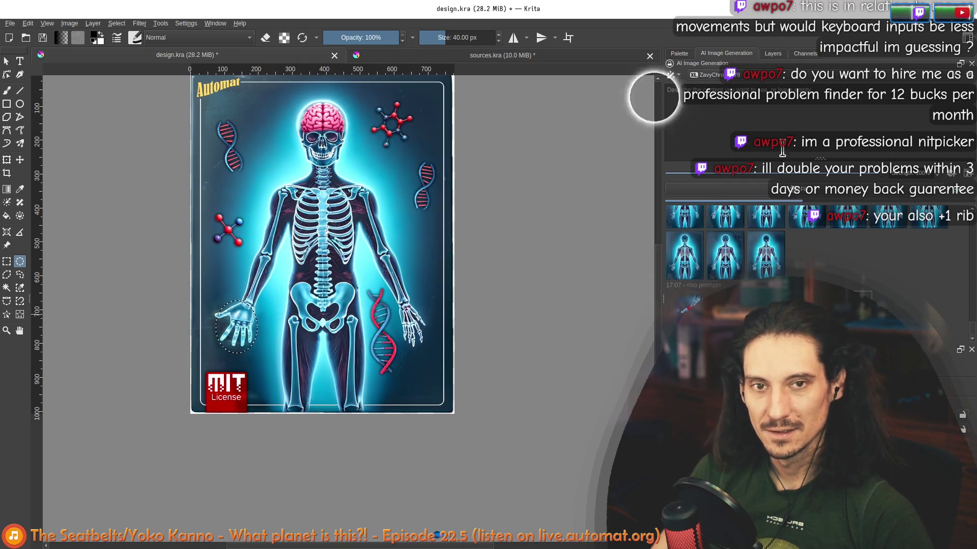
- Paste the earlier X-ray skeleton prompt, trim its product-photo opening, and check the generation queue
left_click(774, 126)
key("ctrl+v")
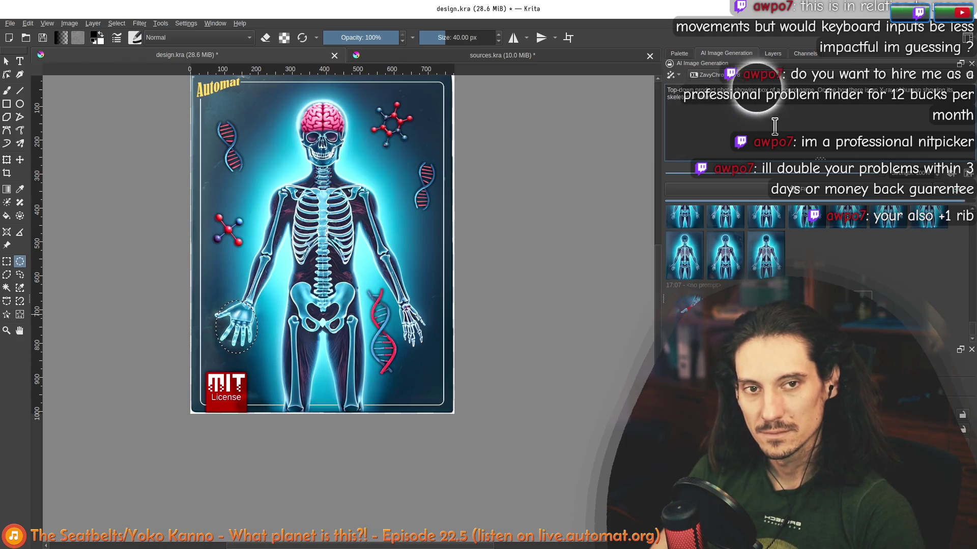
key("shift+Right")
key("shift+Right")
key("shift+Right")
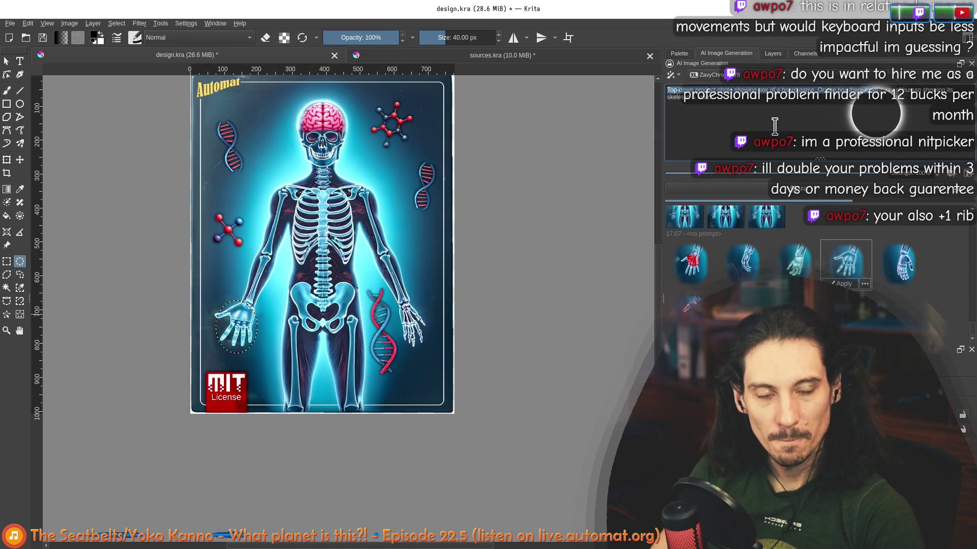
key("BackSpace")
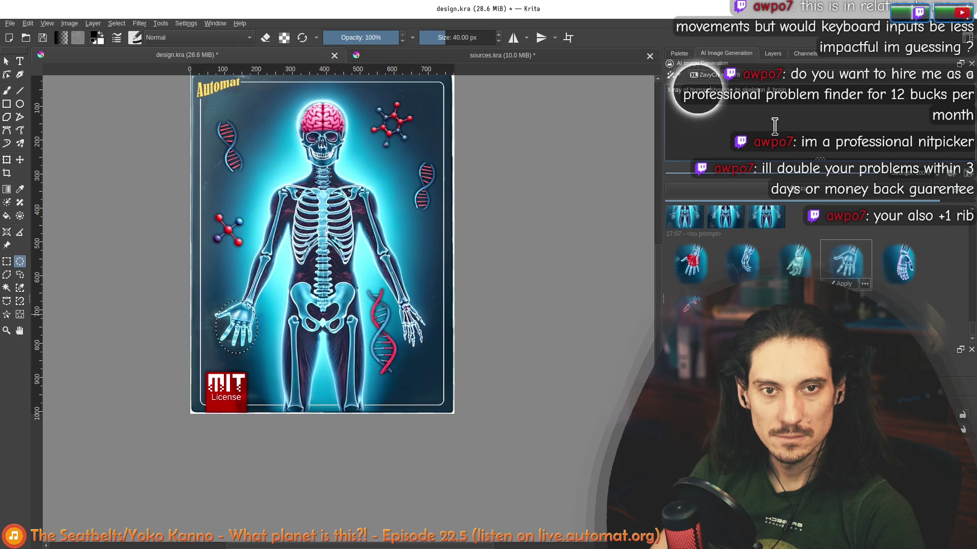
type("hand")
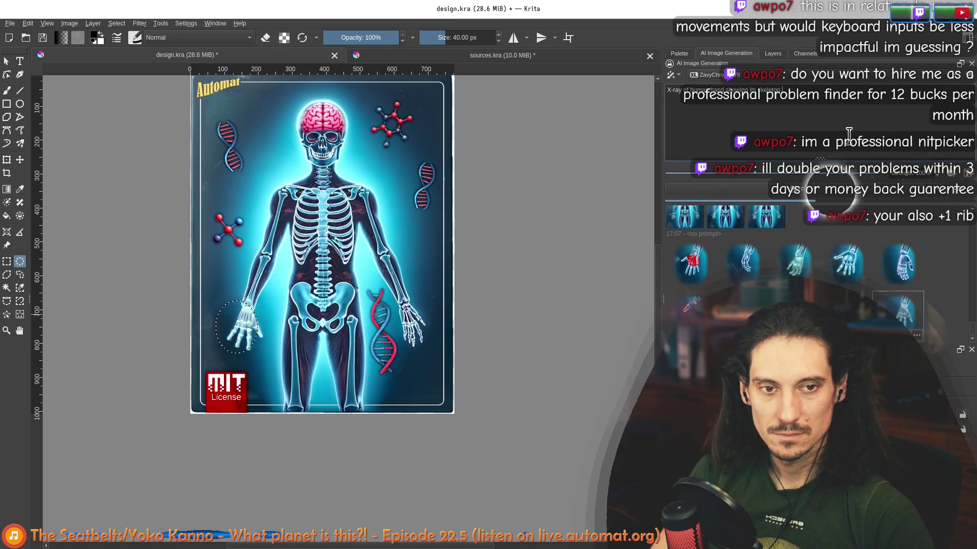
left_click(954, 174)
left_click(809, 126)
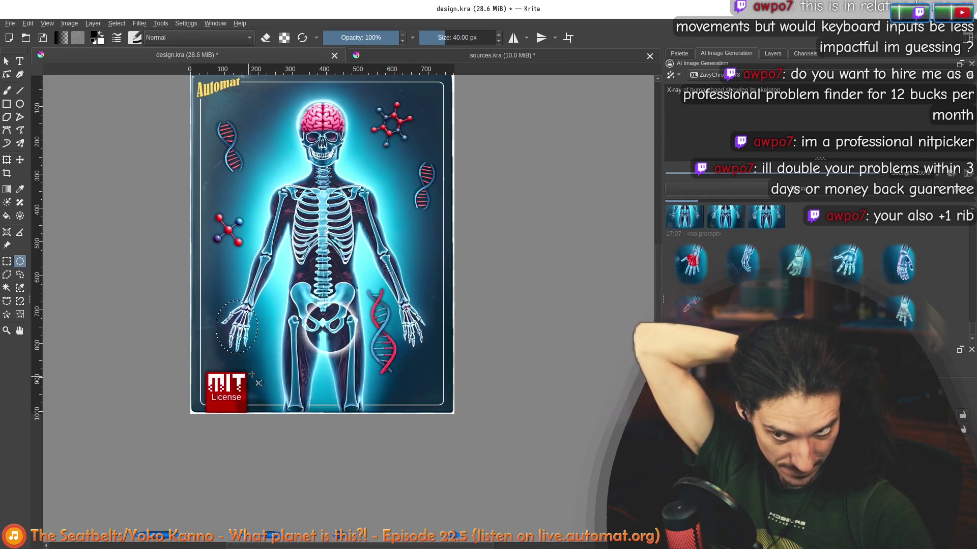
scroll(252, 373, "up", 2)
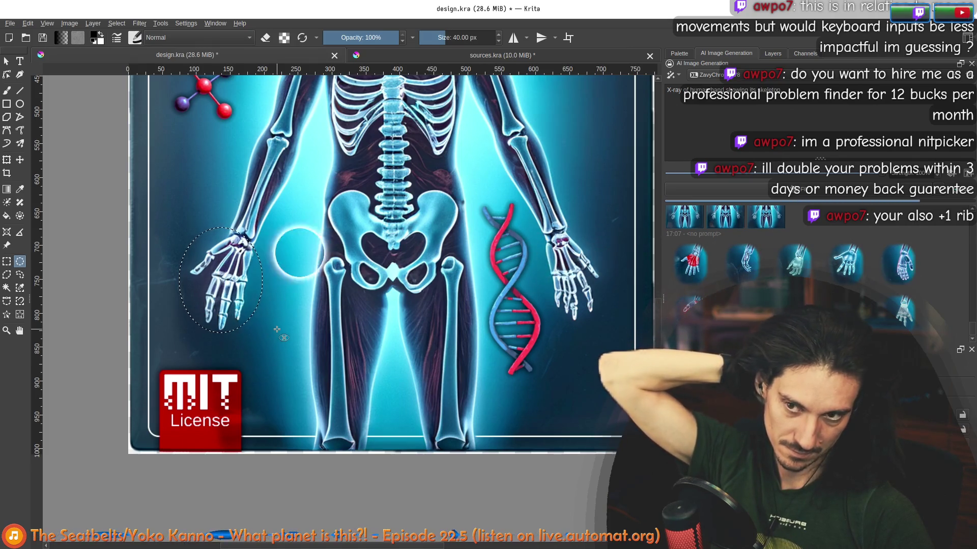
scroll(277, 329, "down", 3)
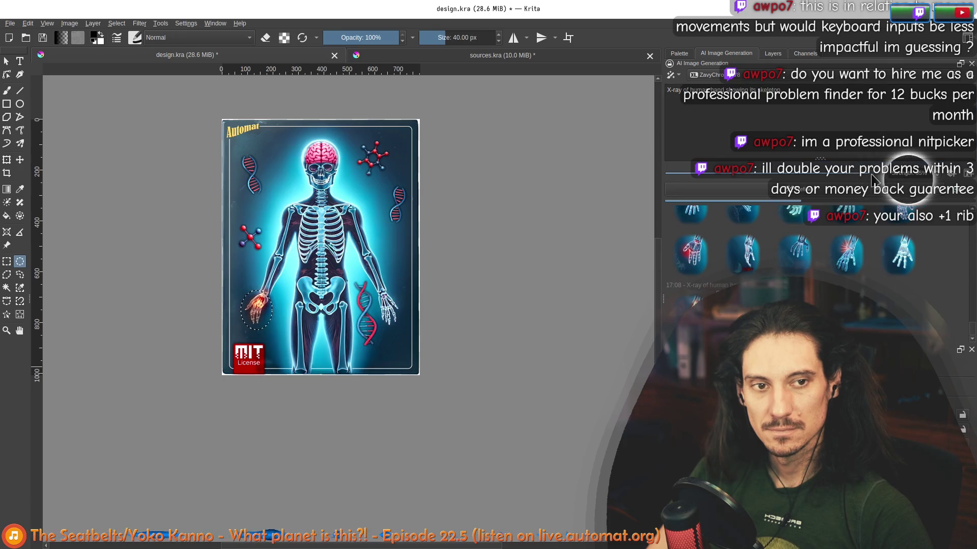
- Check the generation queue again, then switch to the skeleton image search results
left_click(964, 173)
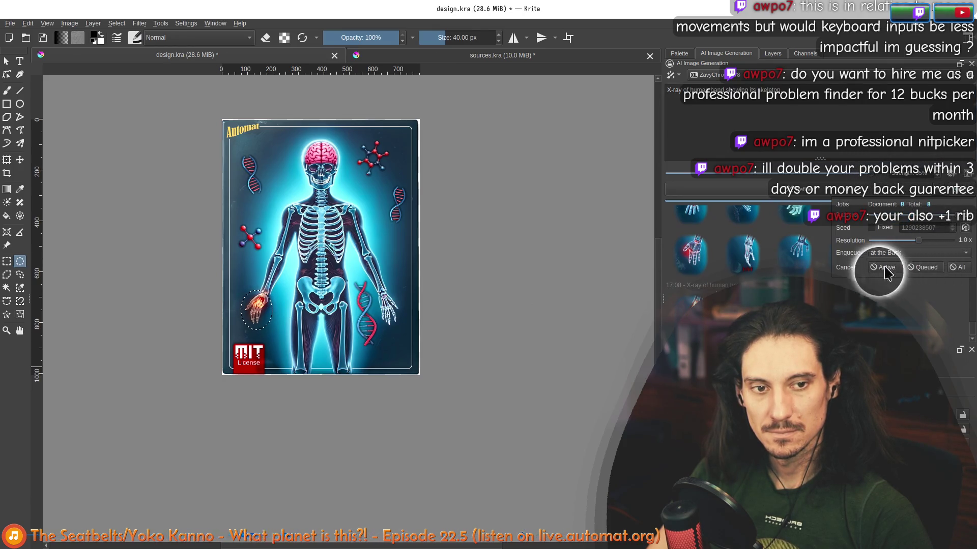
left_click(832, 123)
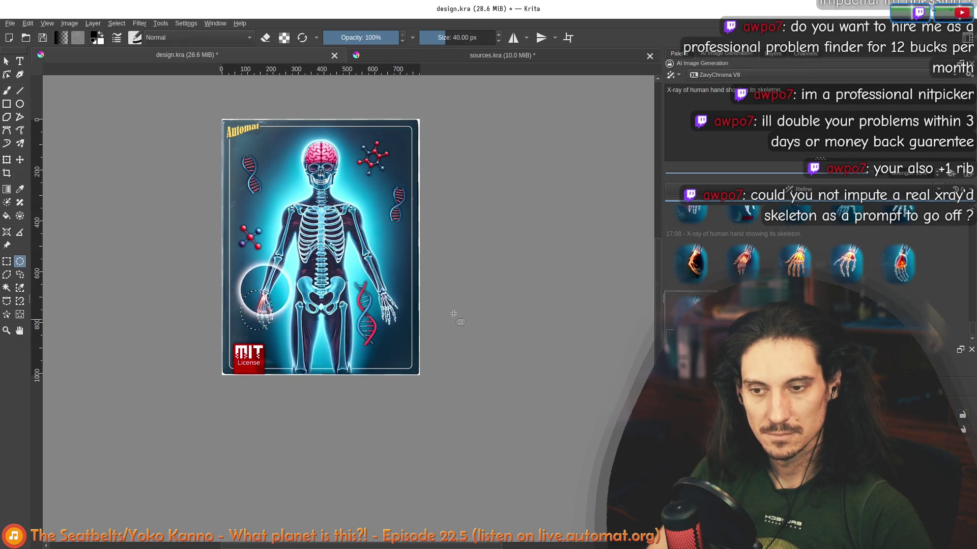
scroll(454, 313, "up", 3)
scroll(454, 313, "down", 1)
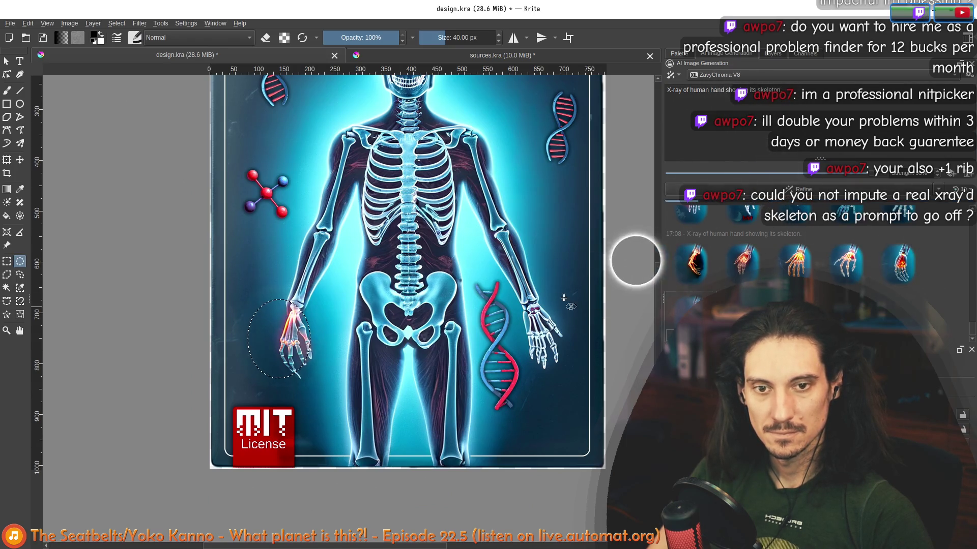
scroll(444, 297, "down", 2)
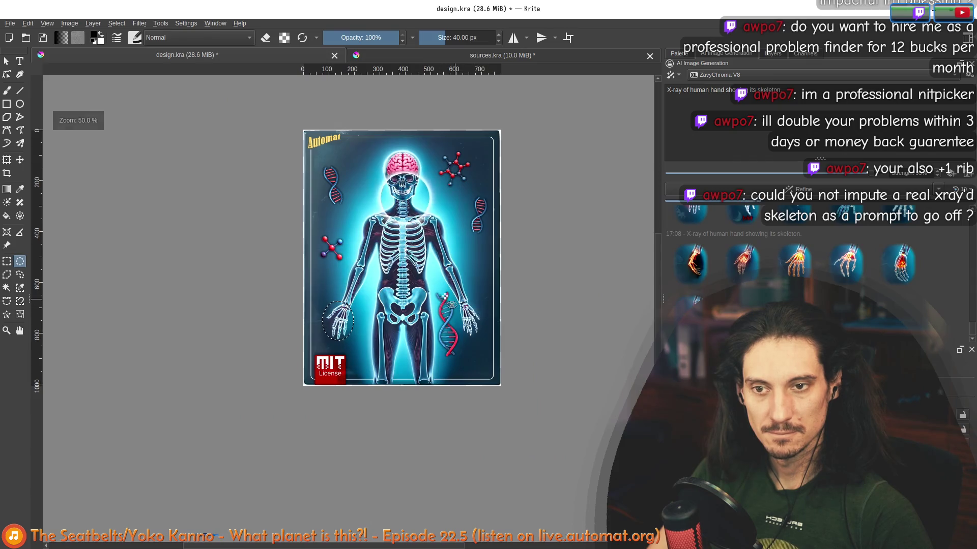
scroll(348, 308, "down", 1)
scroll(349, 308, "up", 2)
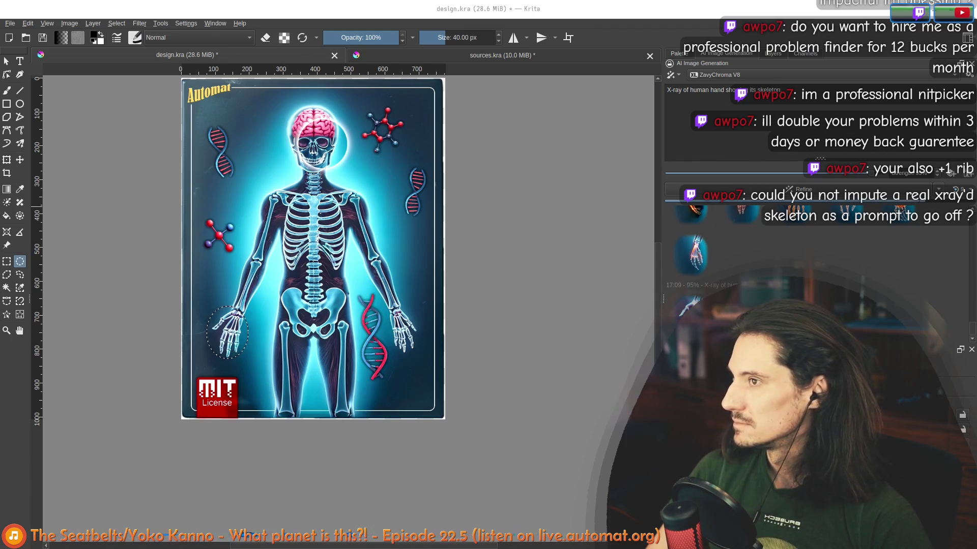
key("alt+Tab")
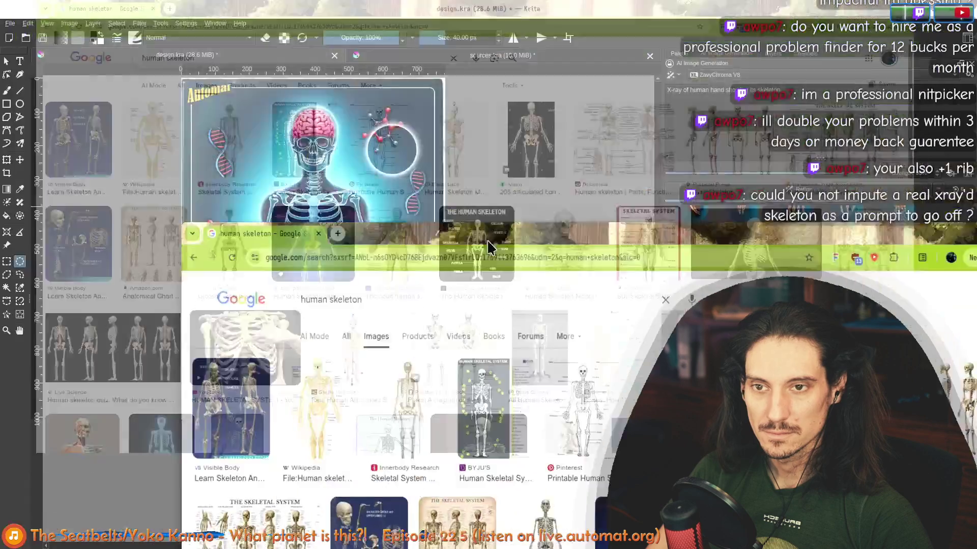
- Resize the browser over Krita, preview the printable skeleton diagram and choose Save image as
left_click_drag(342, 21, 463, 136)
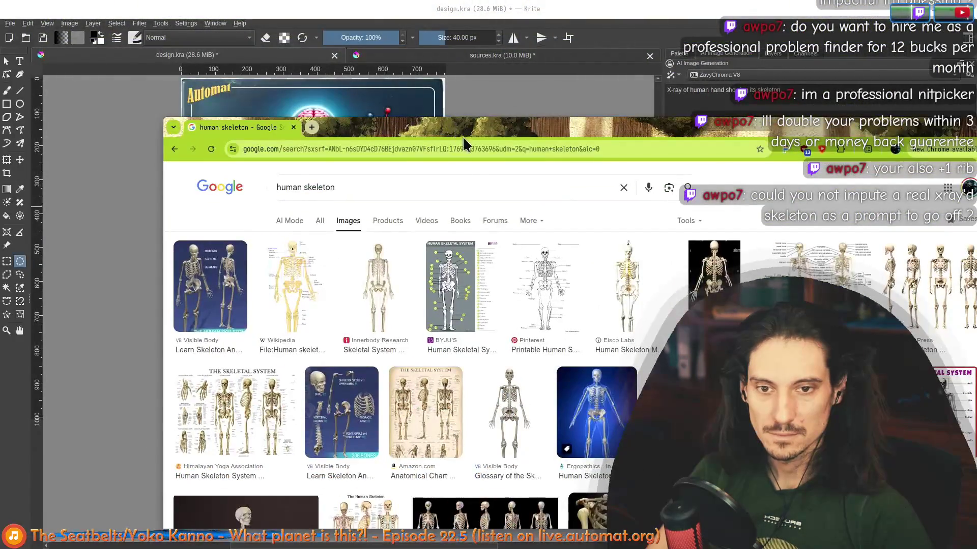
left_click_drag(552, 164, 472, 90)
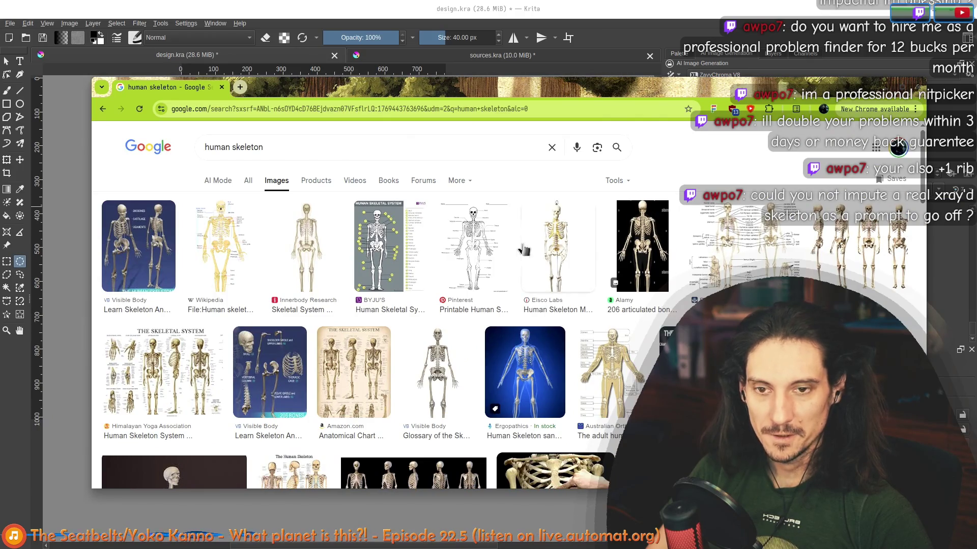
left_click(473, 244)
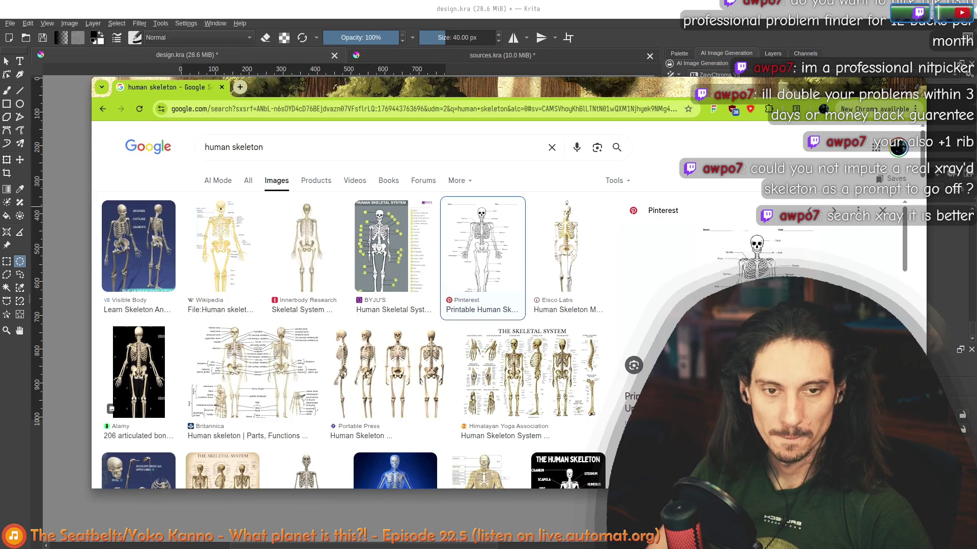
right_click(756, 267)
left_click(793, 321)
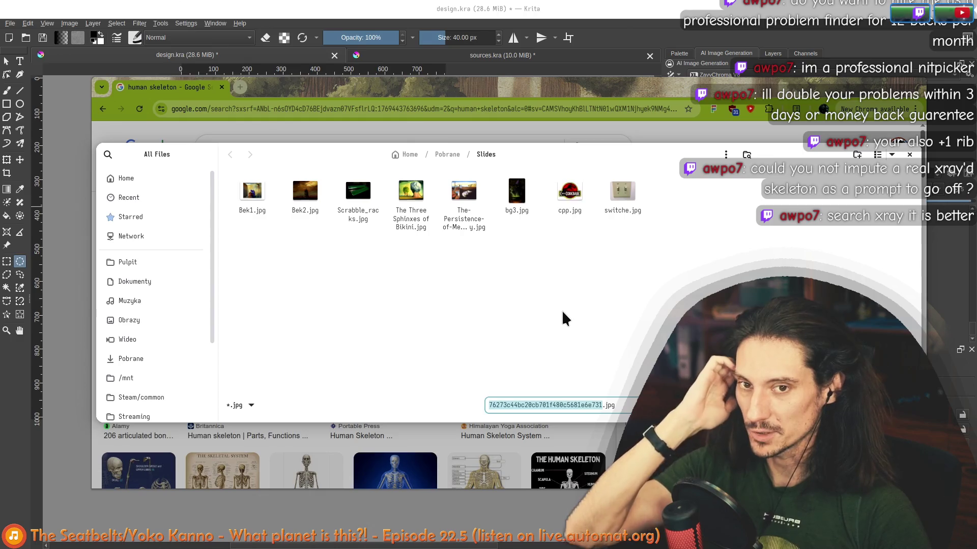
scroll(143, 341, "down", 3)
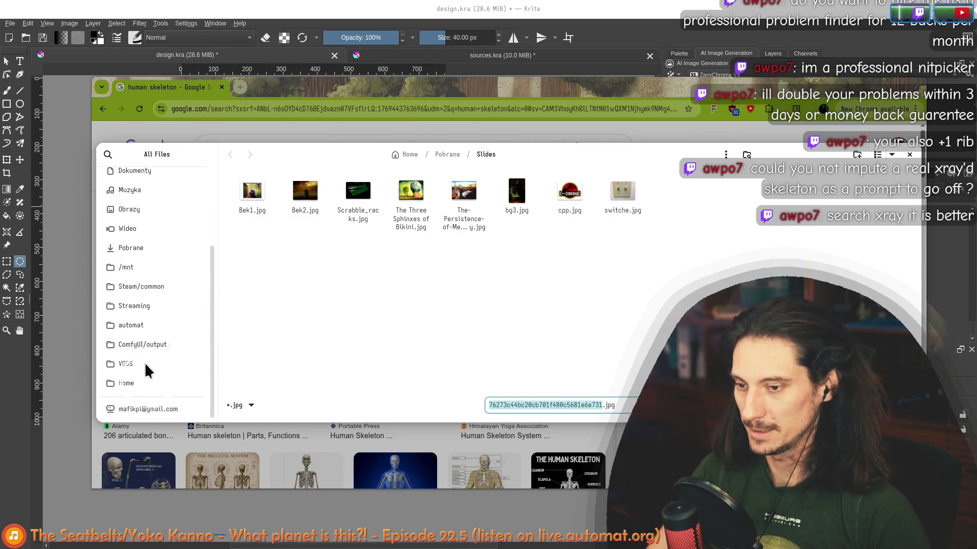
- Save it as skely.jpg in automat/source_images/EmbeddedFS and return to design.kra in Krita
left_click(131, 325)
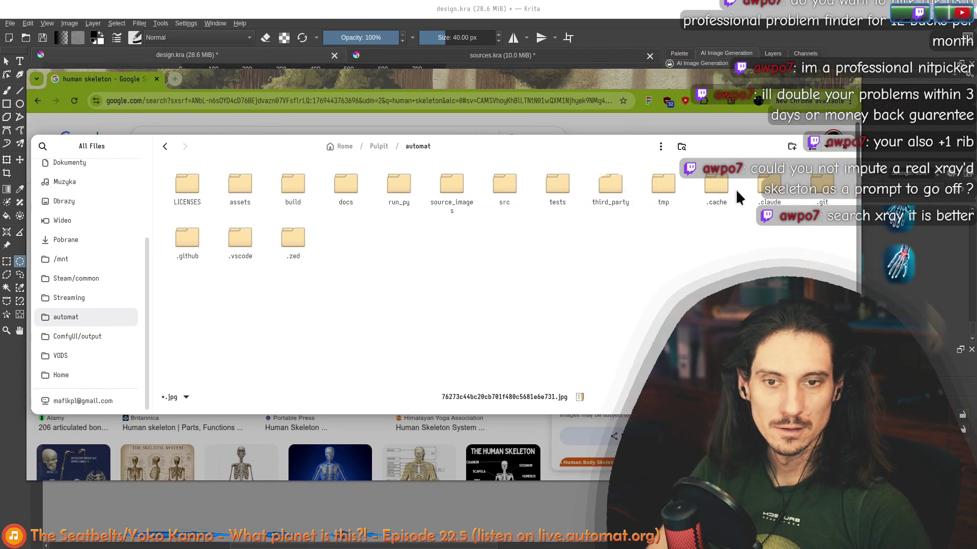
double_click(453, 191)
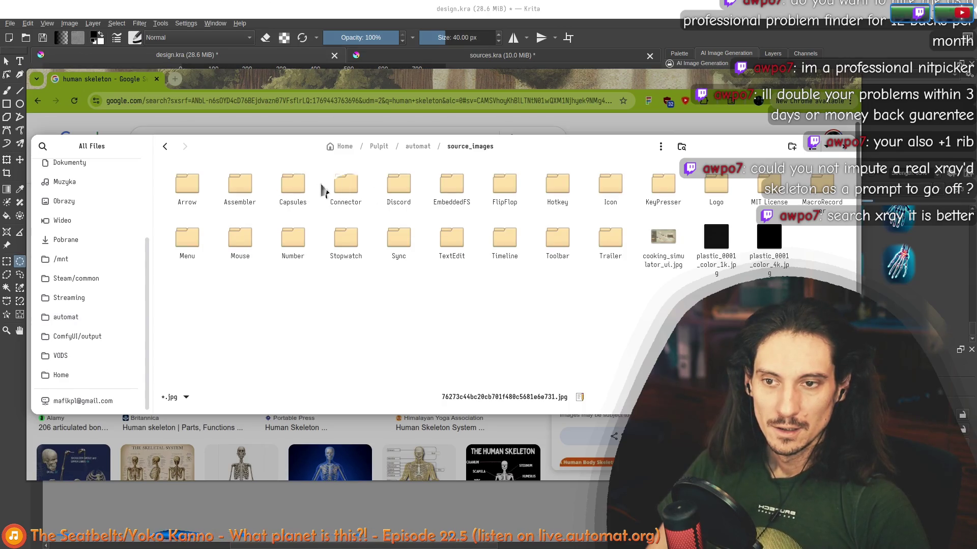
double_click(457, 191)
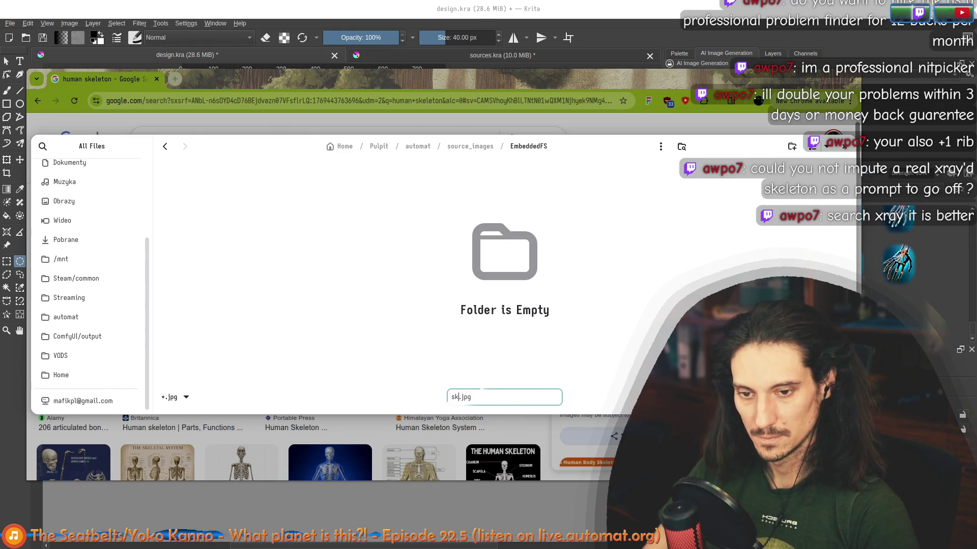
key("Return")
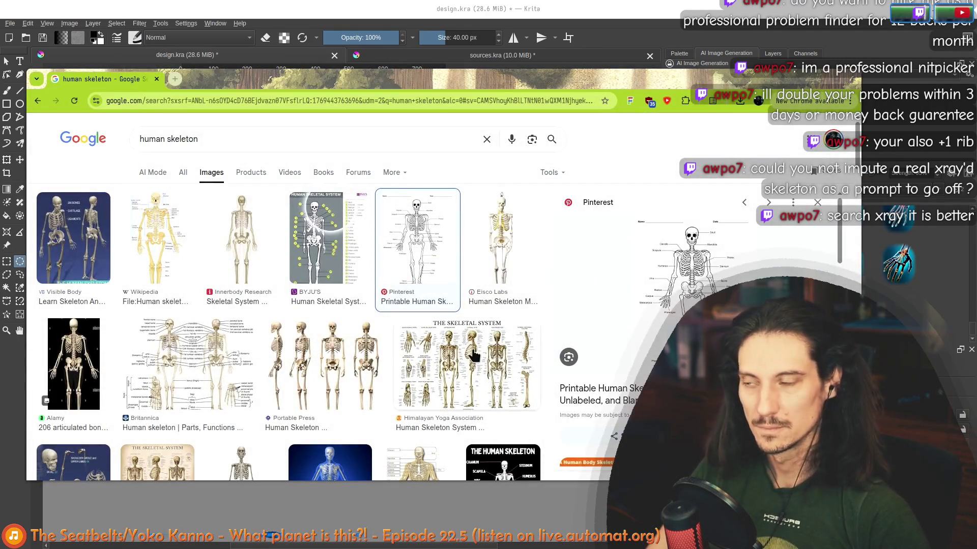
key("alt+Tab")
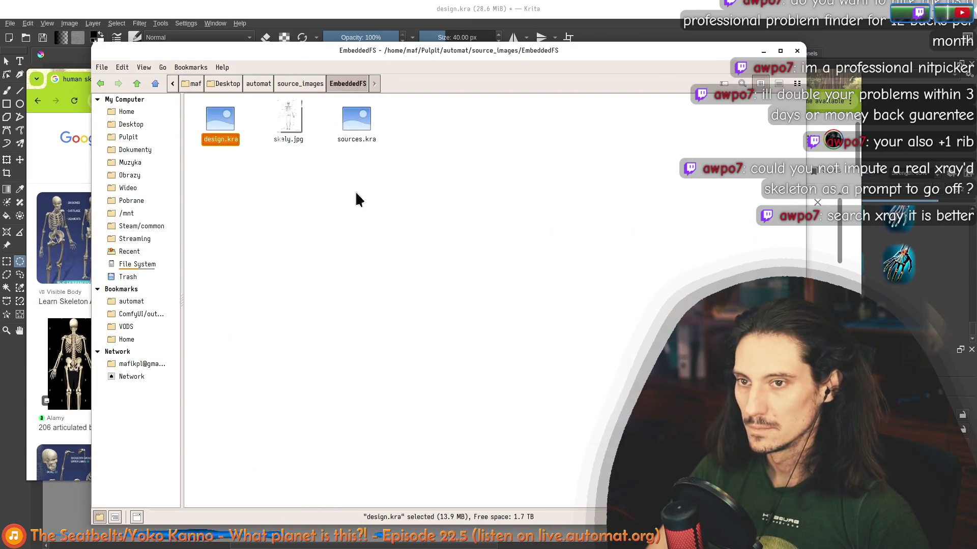
left_click(119, 15)
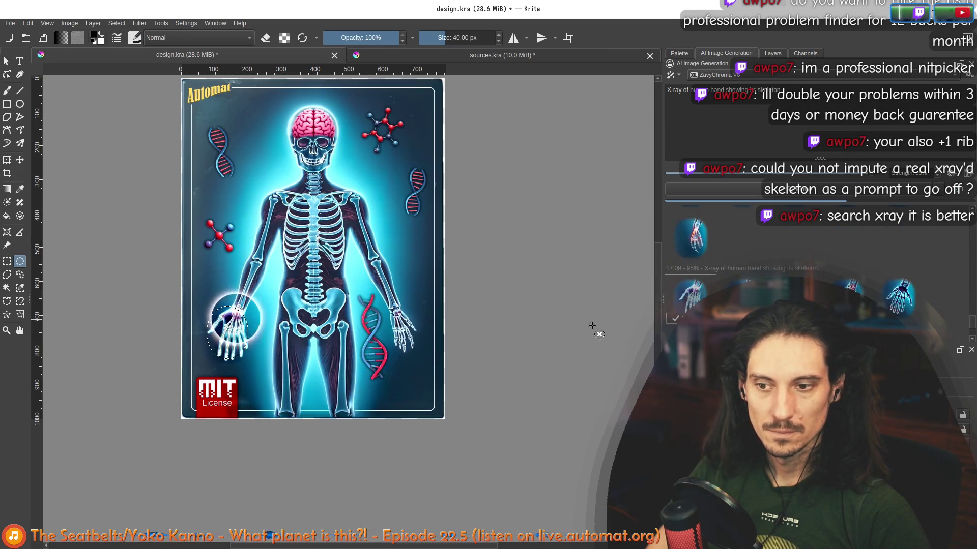
scroll(240, 326, "up", 3)
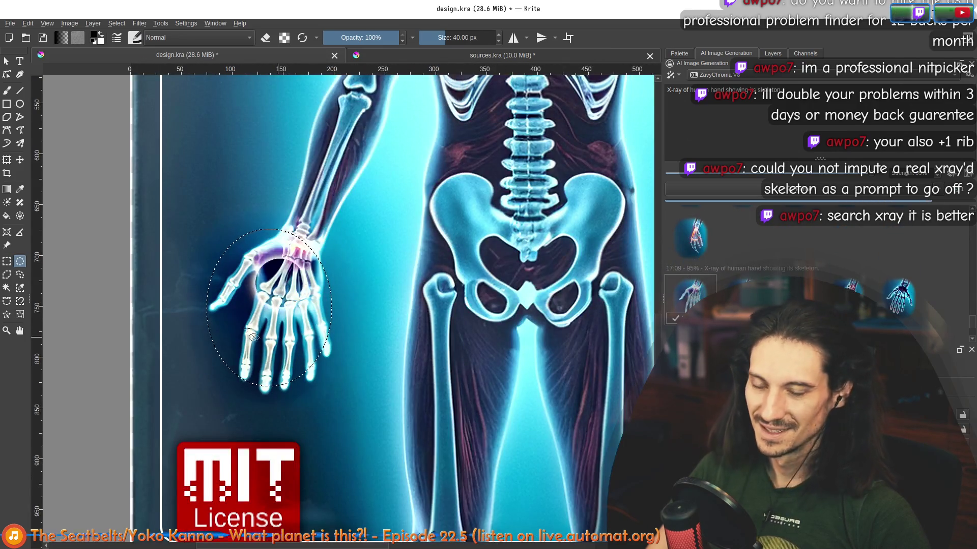
scroll(249, 329, "up", 2)
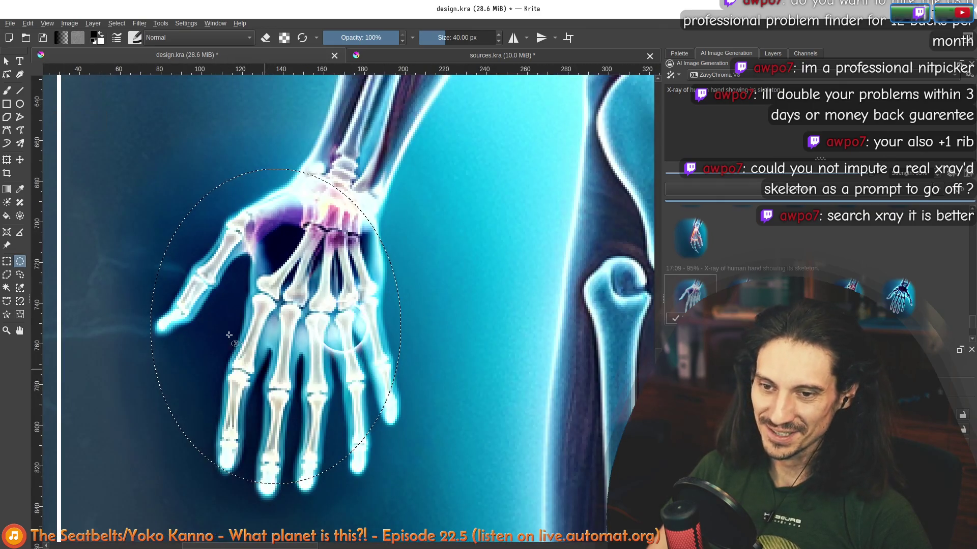
scroll(229, 334, "down", 5)
scroll(252, 291, "up", 3)
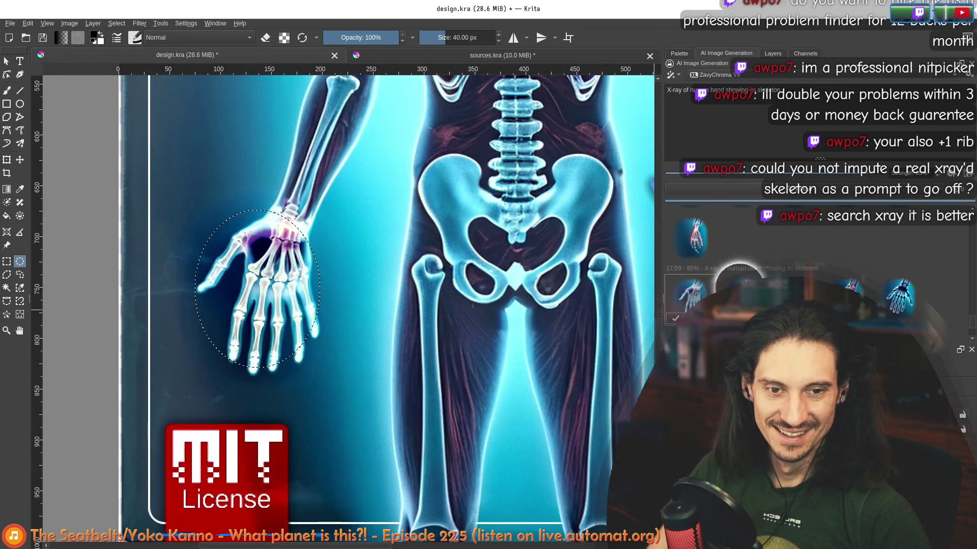
scroll(305, 252, "down", 3)
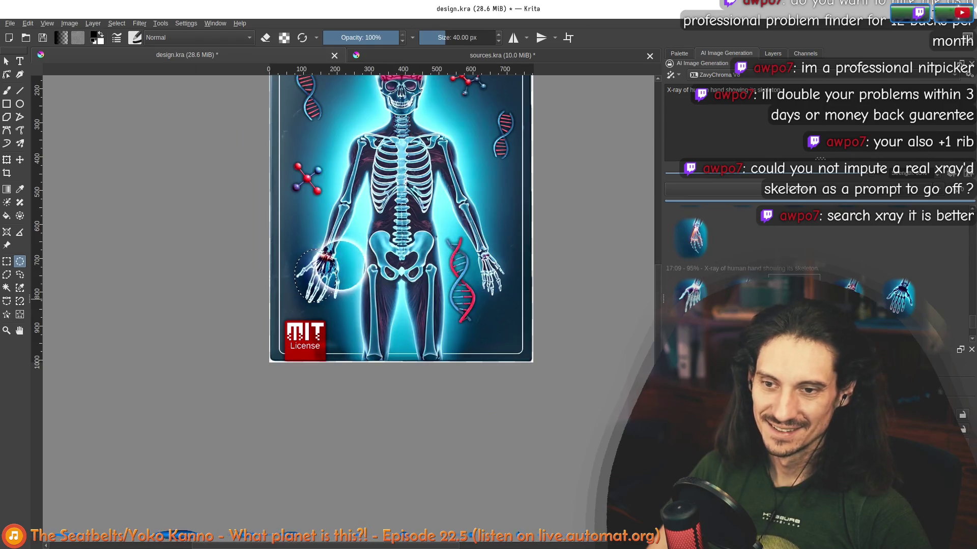
- Preview the fourth generated hand variation on the card canvas
left_click(885, 302)
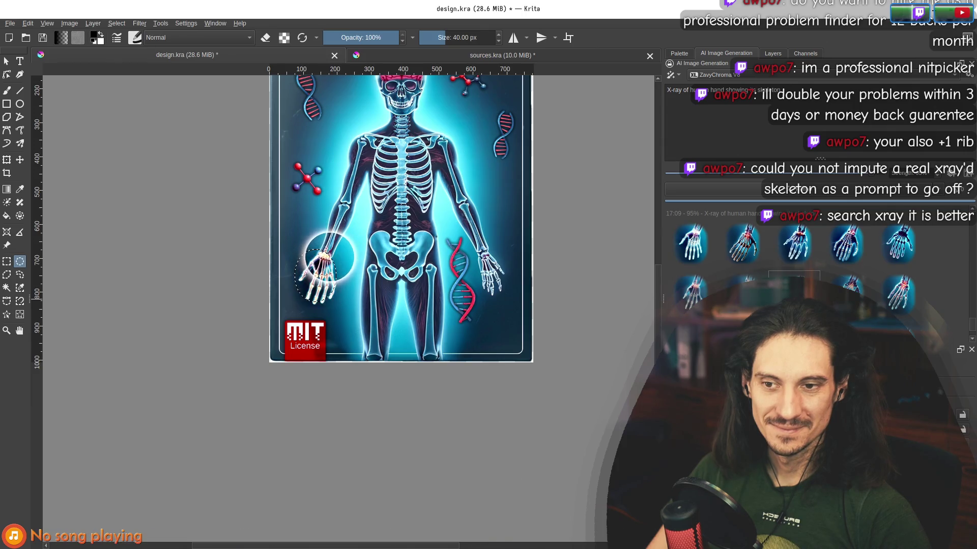
scroll(320, 264, "up", 3)
scroll(317, 314, "down", 1)
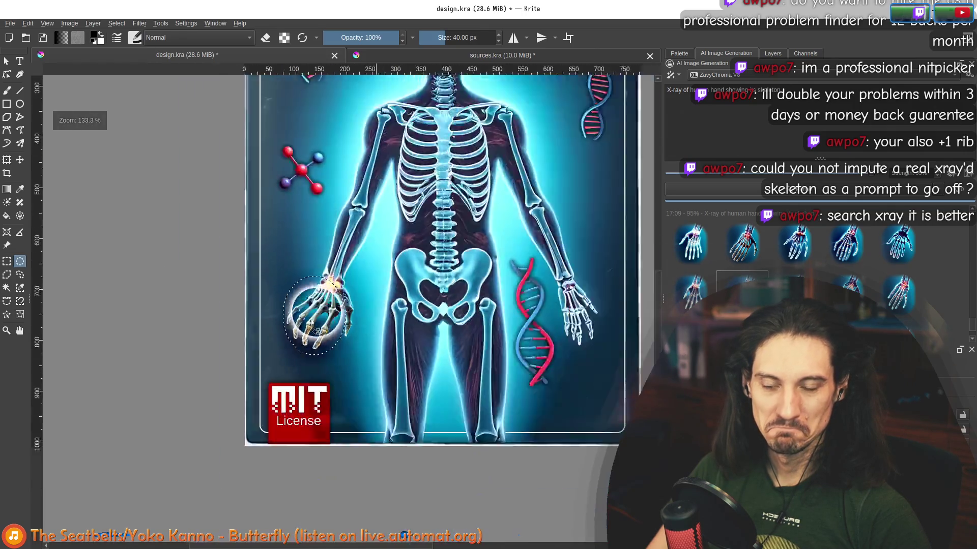
scroll(319, 311, "down", 2)
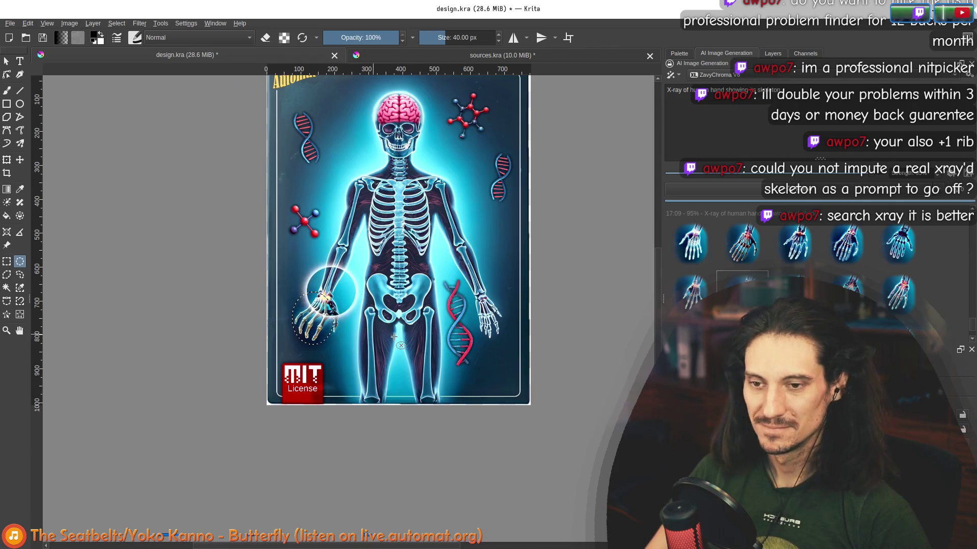
scroll(920, 296, "down", 1)
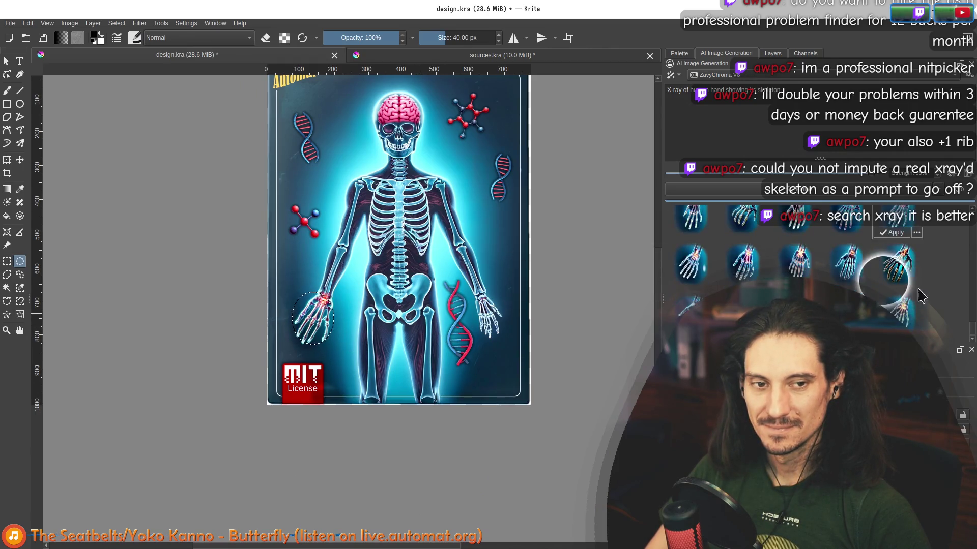
mouse_move(900, 308)
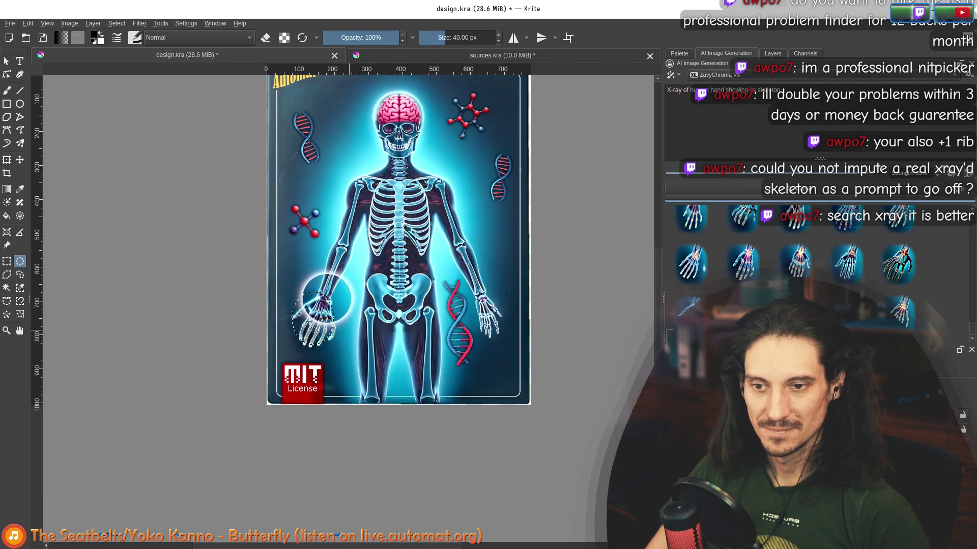
scroll(326, 298, "up", 3)
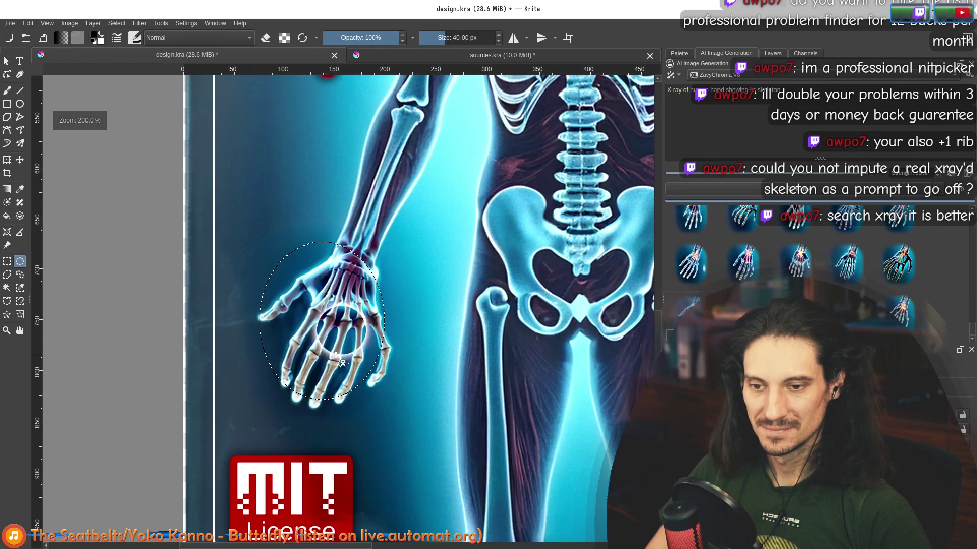
scroll(342, 364, "down", 2)
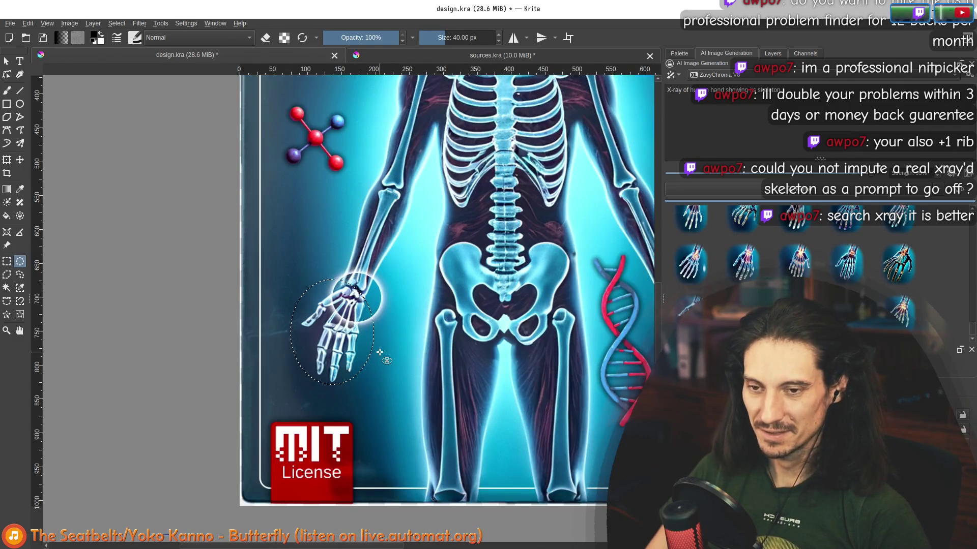
scroll(267, 290, "down", 3)
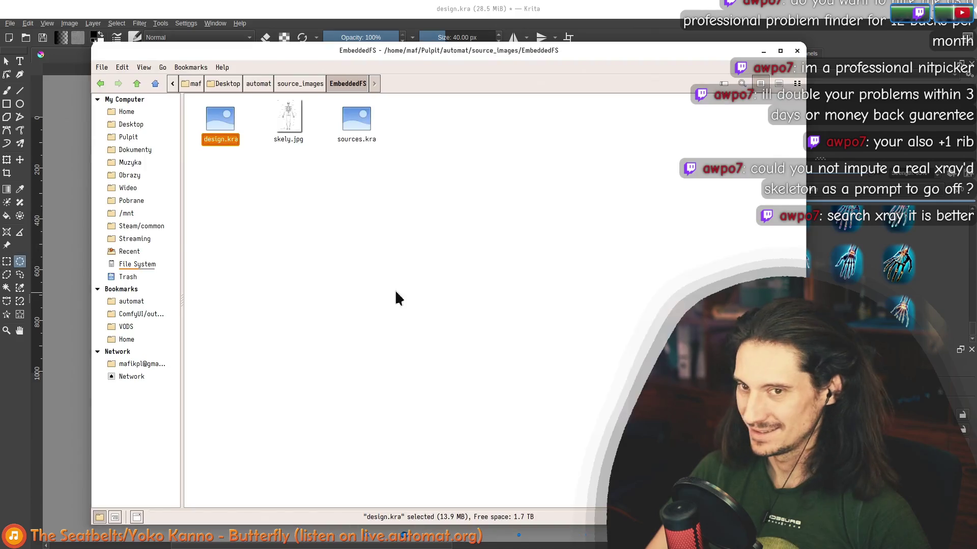
- Drop skely.jpg onto the canvas as a new layer and move it to the top of the Layers list
left_click_drag(344, 49, 748, 145)
mouse_move(692, 222)
left_mouse_down()
mouse_move(304, 281)
mouse_move(338, 268)
left_mouse_up()
left_click(335, 280)
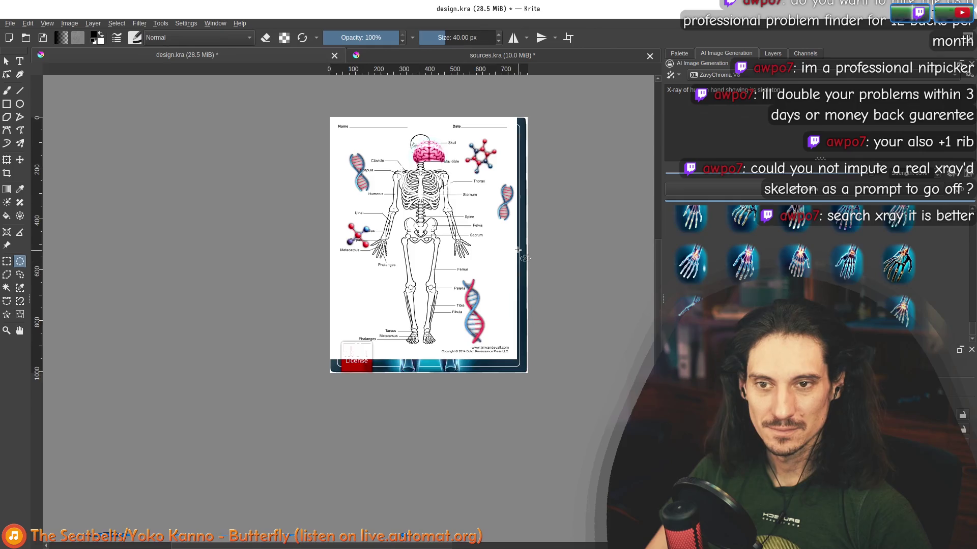
scroll(496, 254, "up", 4)
scroll(417, 269, "down", 1)
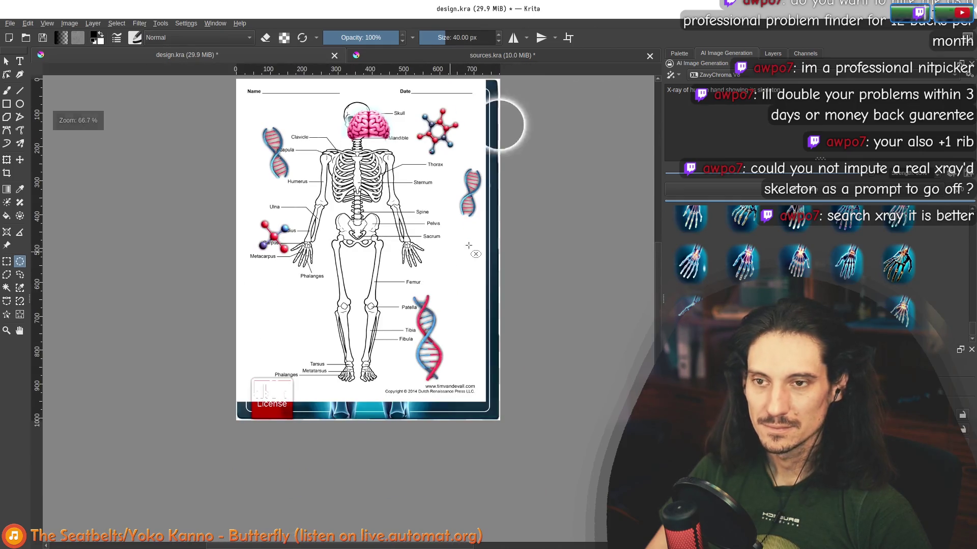
left_click(772, 52)
left_click_drag(709, 228, 697, 107)
scroll(430, 236, "up", 1)
scroll(429, 235, "up", 1)
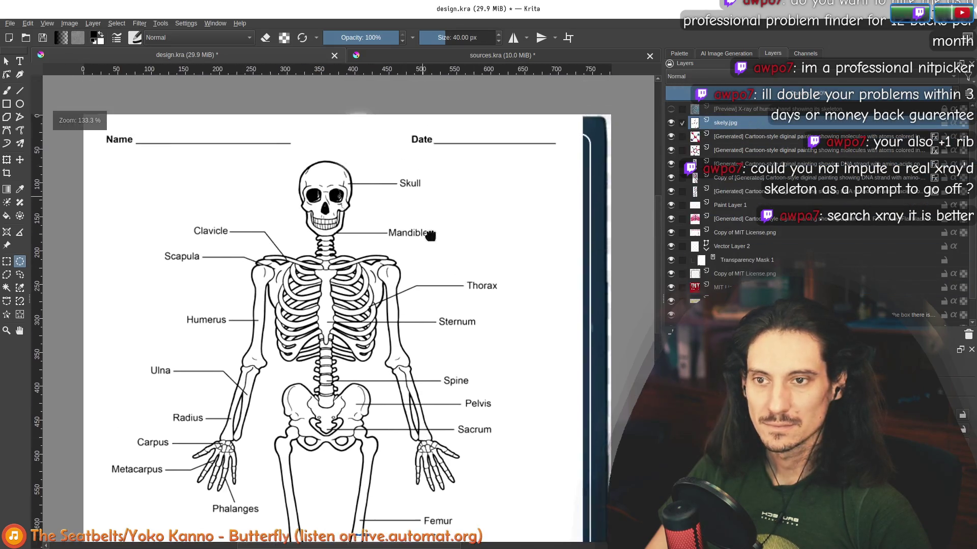
- Nudge the skeleton page view, switch to the Google Images results and close the open preview
left_click_drag(430, 236, 428, 257)
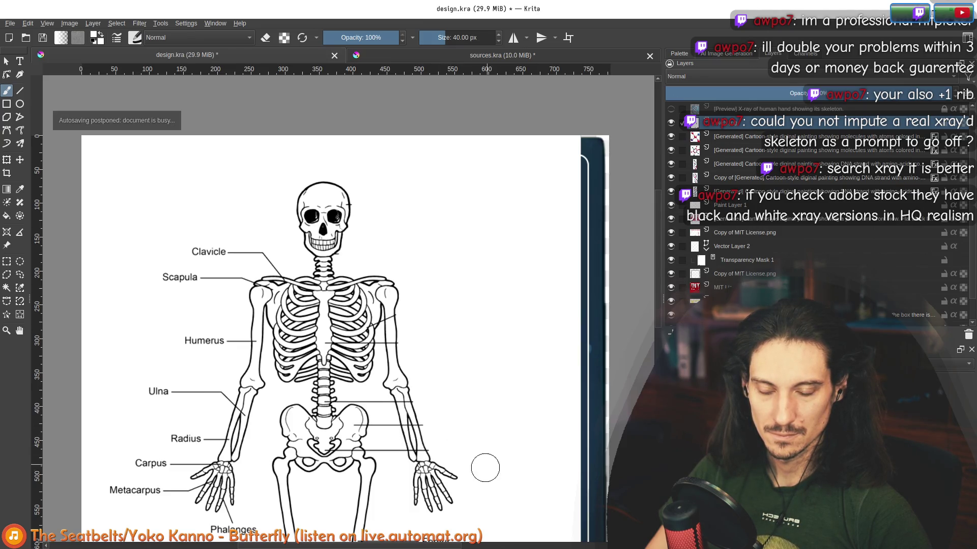
scroll(484, 465, "down", 5)
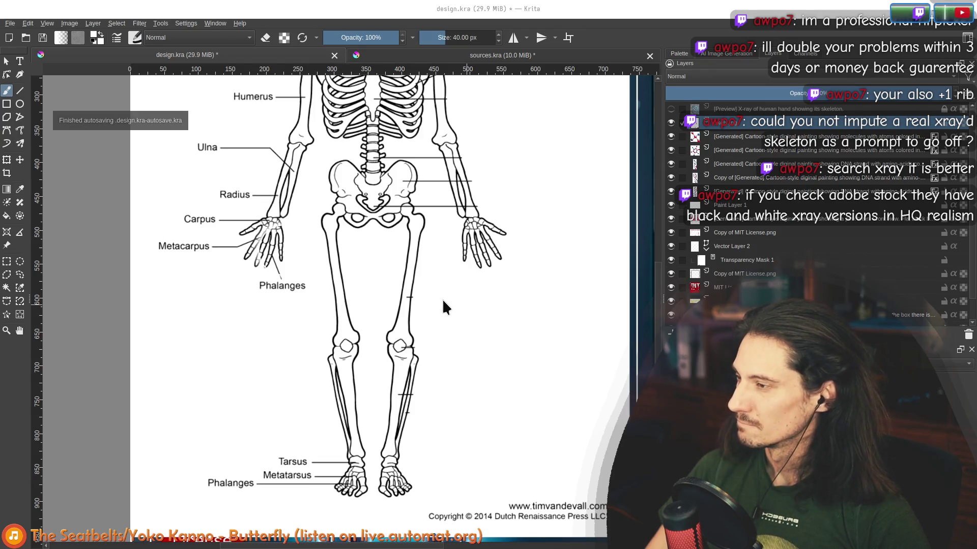
key("alt+Tab")
left_click(818, 207)
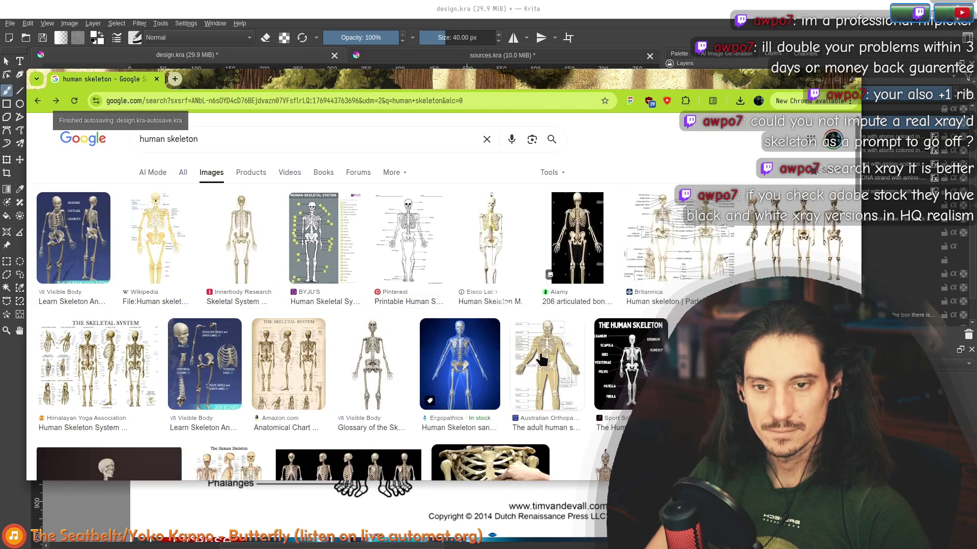
scroll(255, 326, "down", 2)
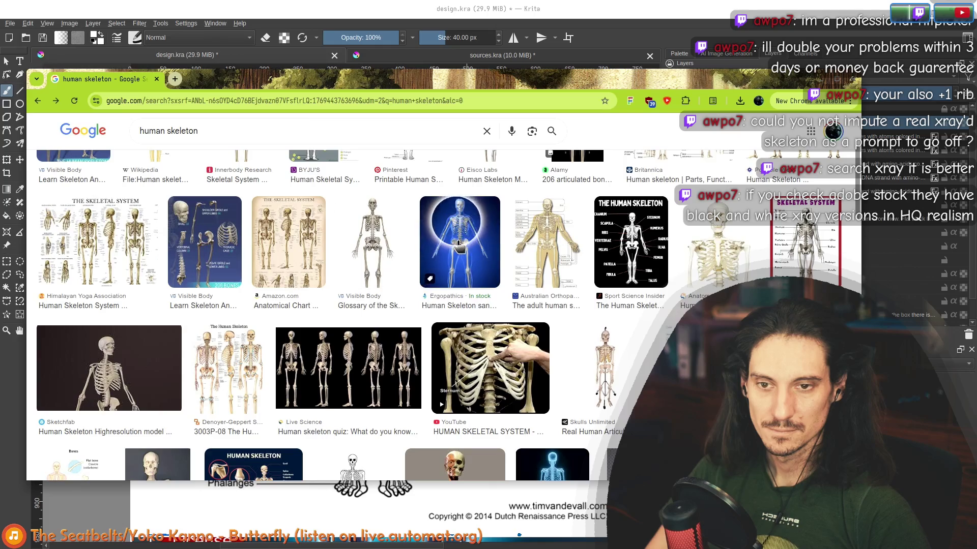
scroll(373, 260, "down", 4)
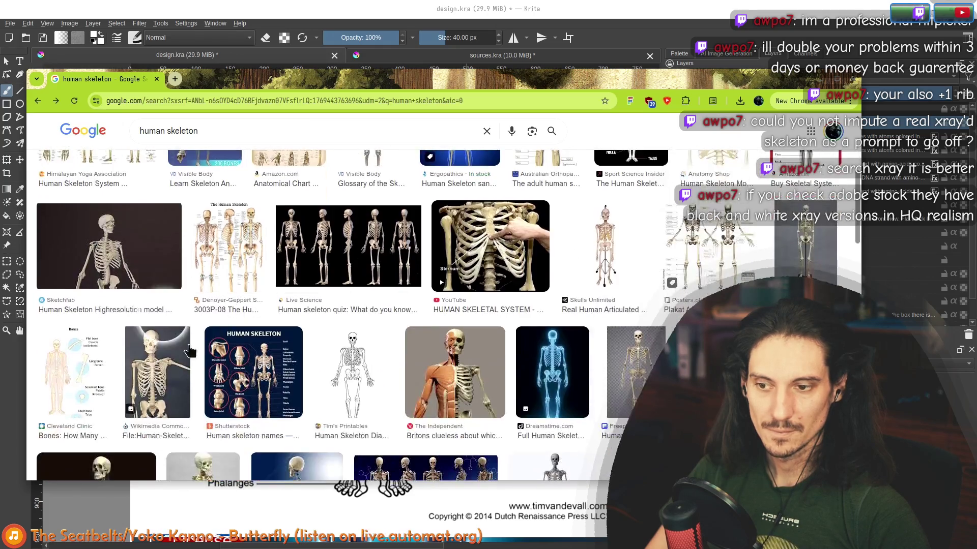
- Preview the Tim's Printables skeleton diagram and save the image into EmbeddedFS
left_click(354, 269)
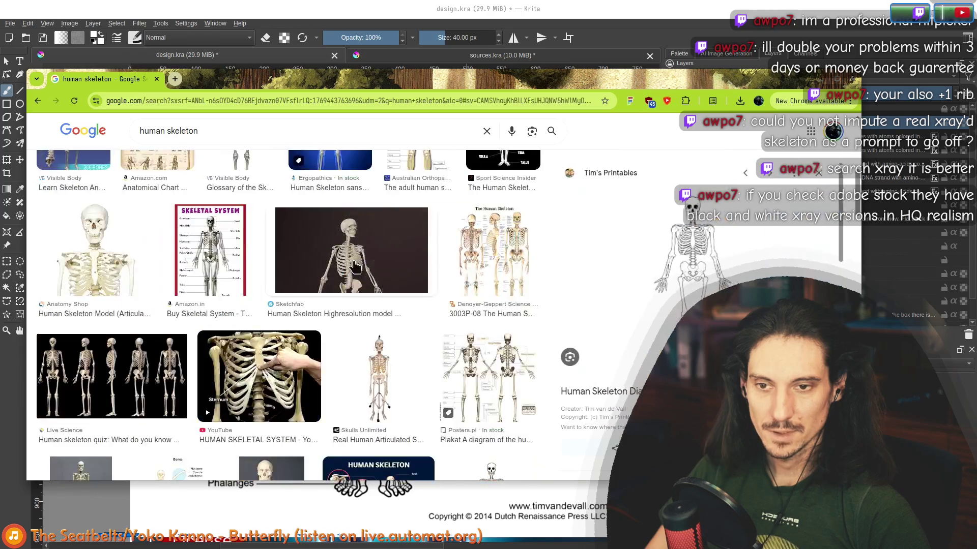
left_click(696, 275)
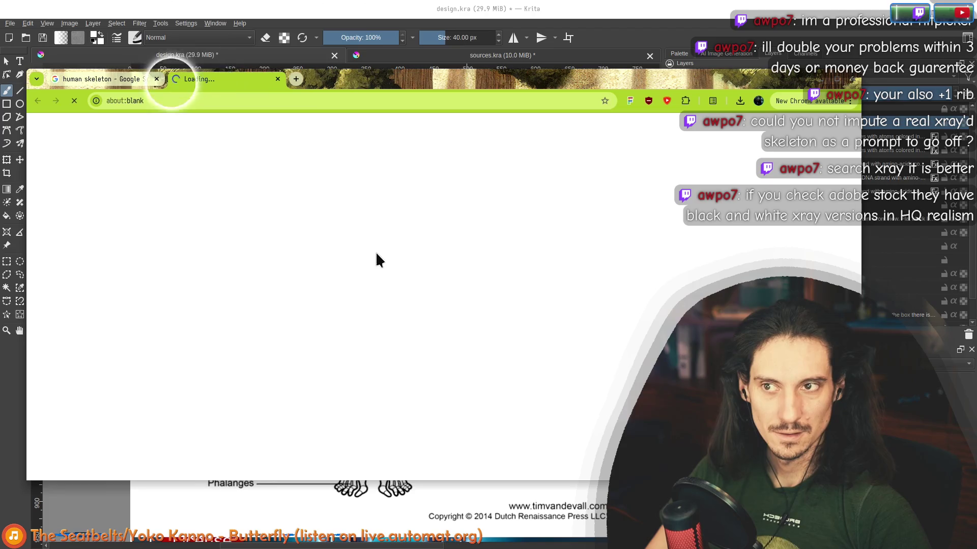
left_click(132, 84)
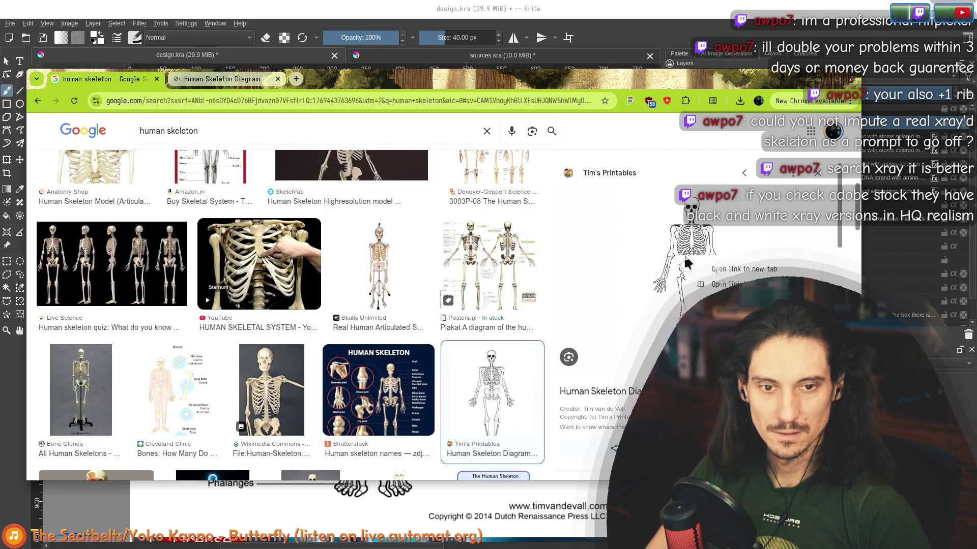
left_click(756, 348)
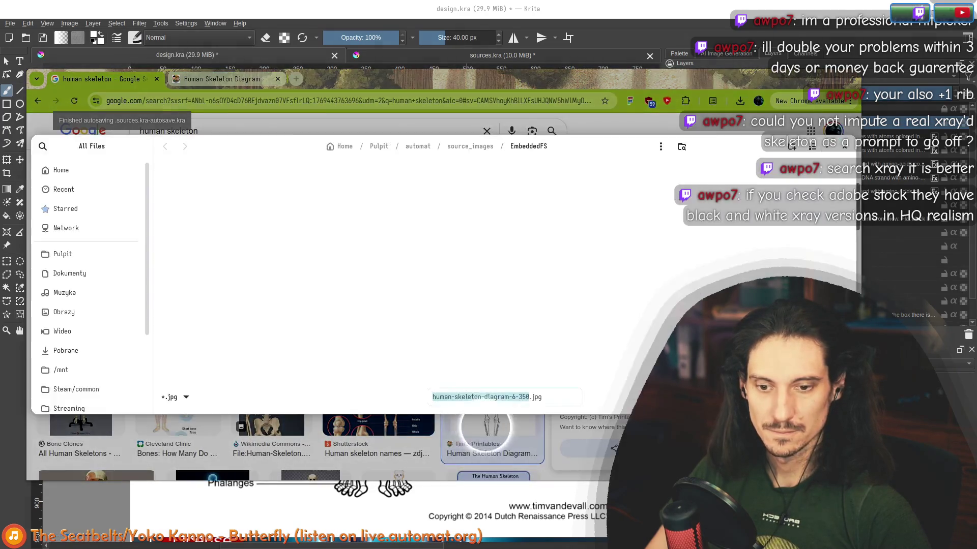
key("Return")
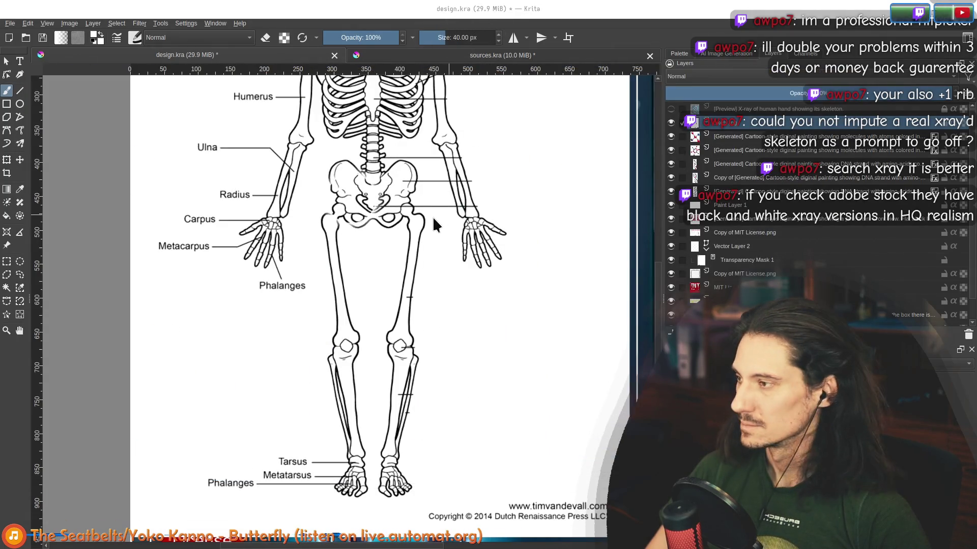
- Drop human-skeleton-diagram-6-350.jpg onto the card as a new layer and delete the skely.jpg layer
key("alt+Tab")
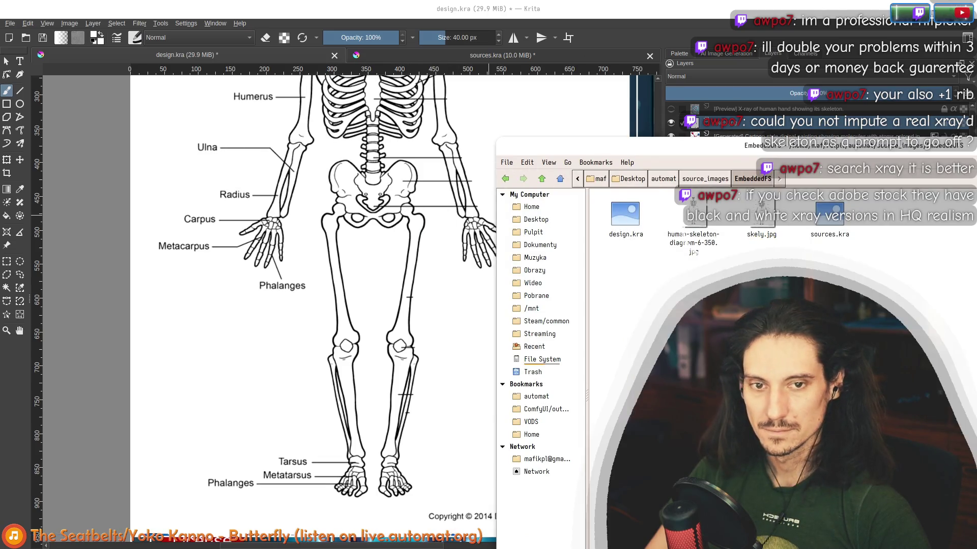
left_click_drag(699, 211, 283, 283)
left_click(310, 281)
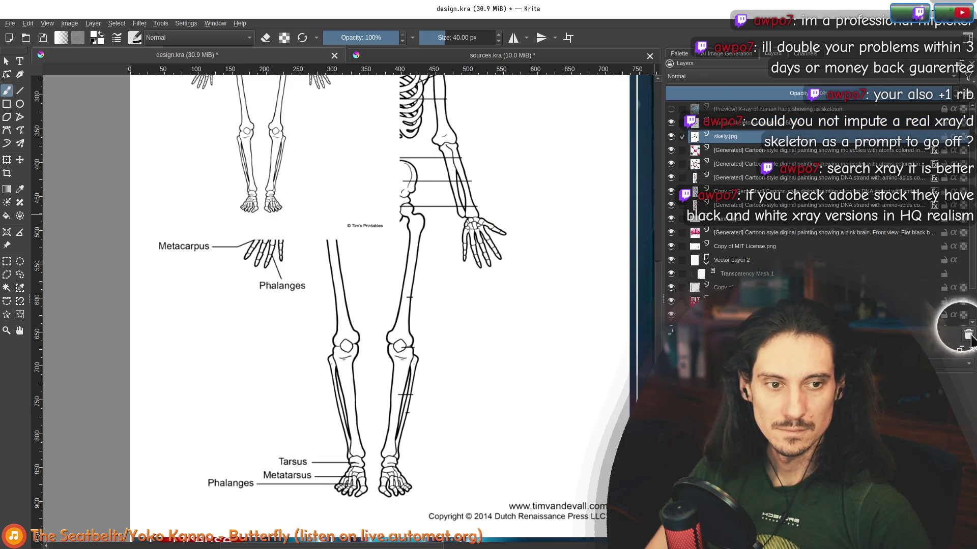
left_click(968, 337)
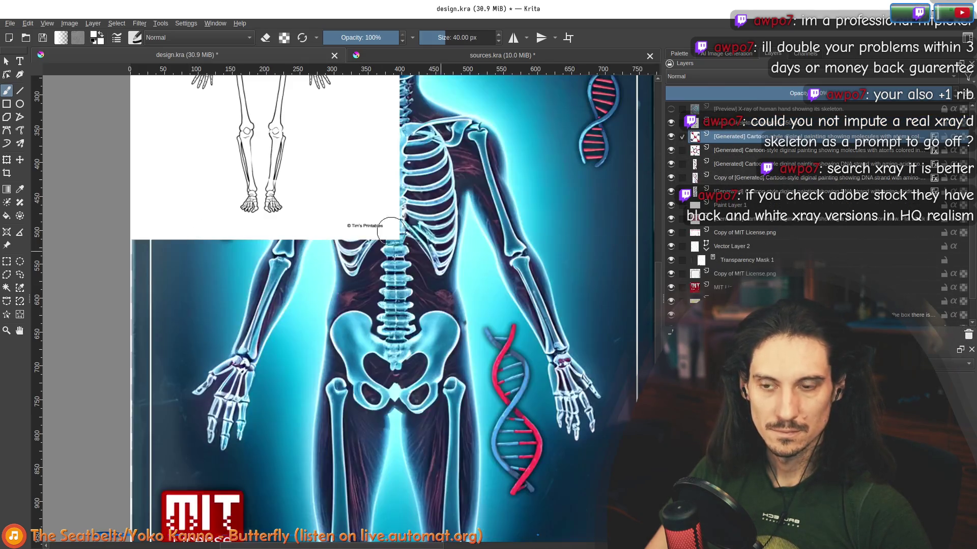
scroll(296, 209, "down", 2)
scroll(285, 196, "up", 2)
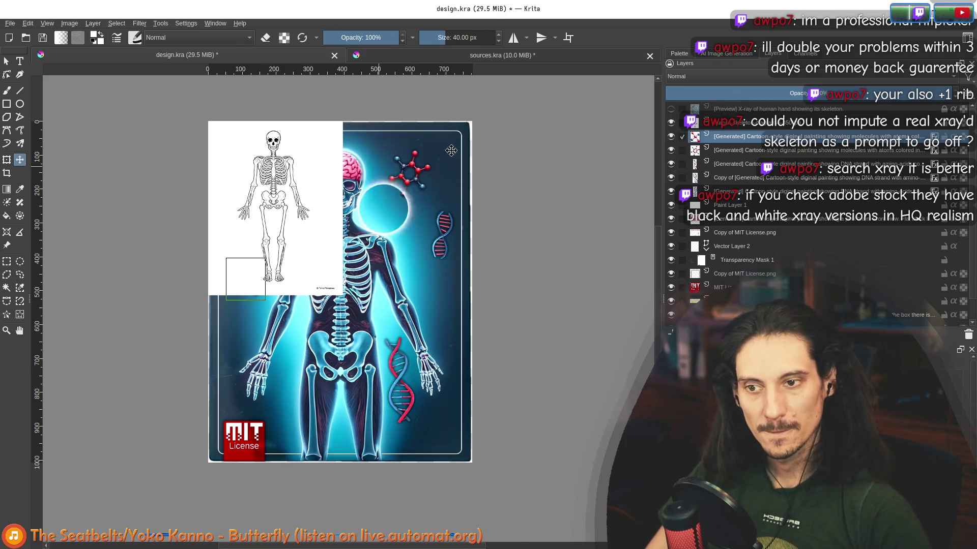
- Centre the skeleton diagram, begin transforming and enlarging it, and blend it in Multiply mode
left_click_drag(296, 224, 340, 266)
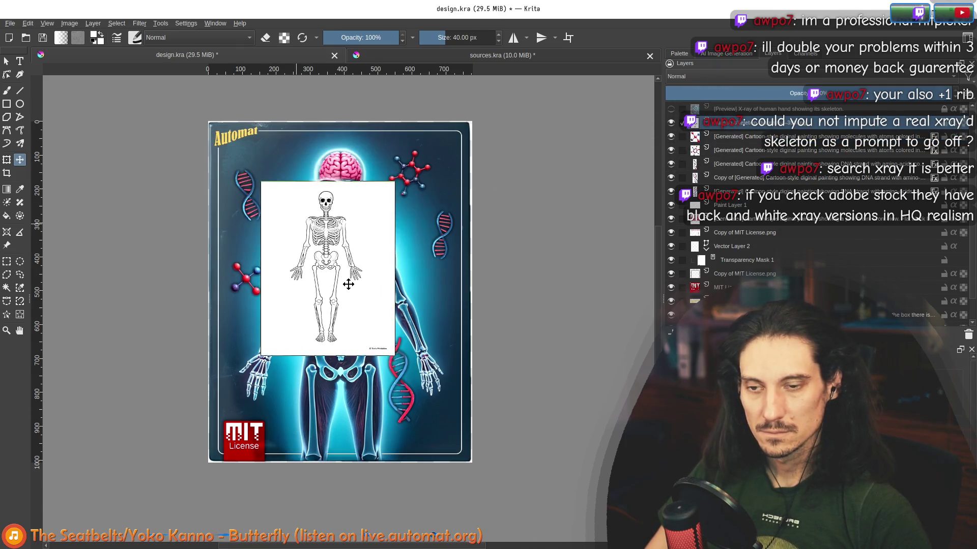
left_click(7, 160)
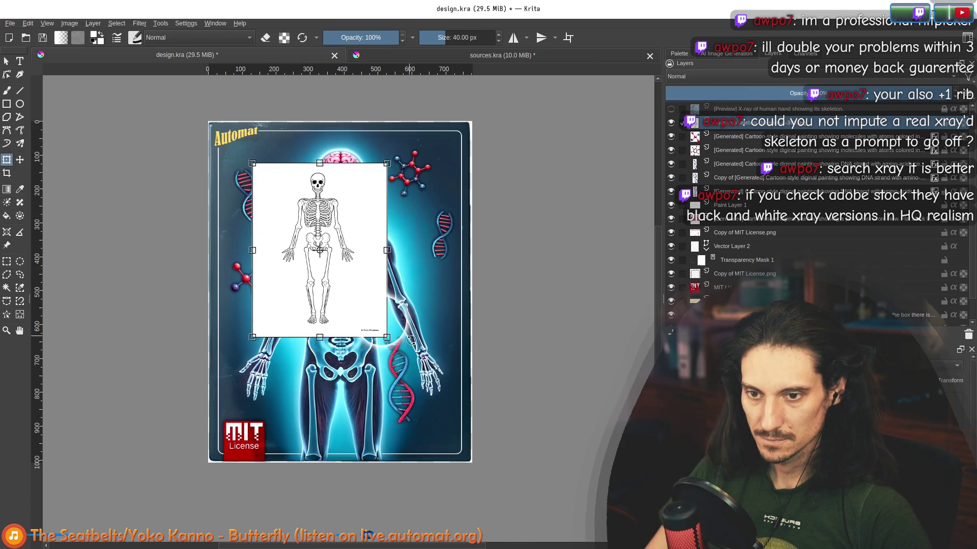
left_click_drag(387, 338, 452, 421)
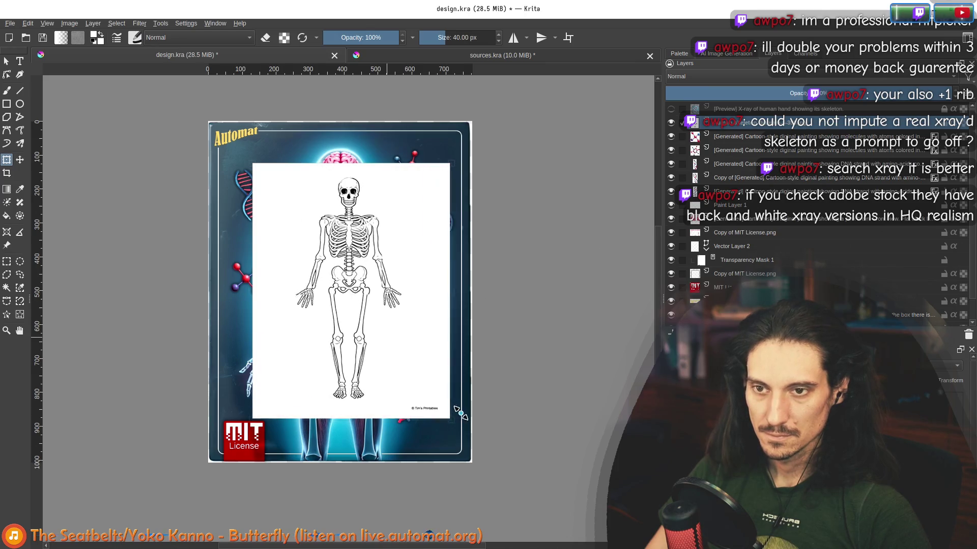
left_click(769, 77)
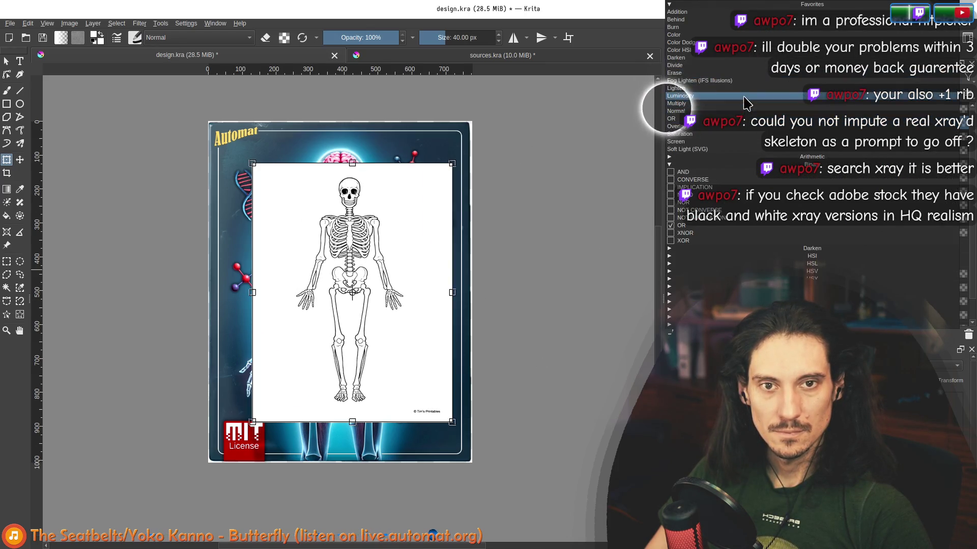
left_click(662, 104)
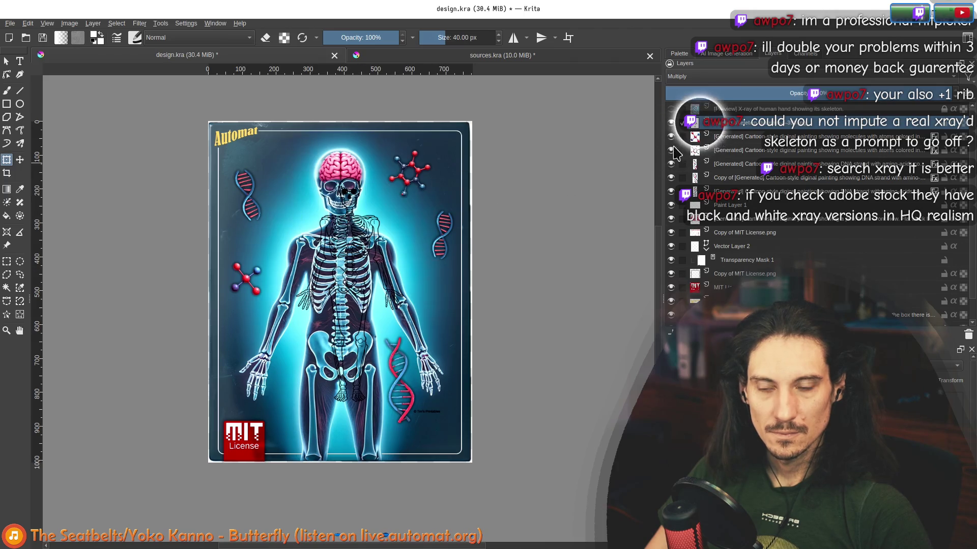
- Scale and align the diagram over the card's skeleton, then commit the transform
left_click_drag(267, 163, 218, 120)
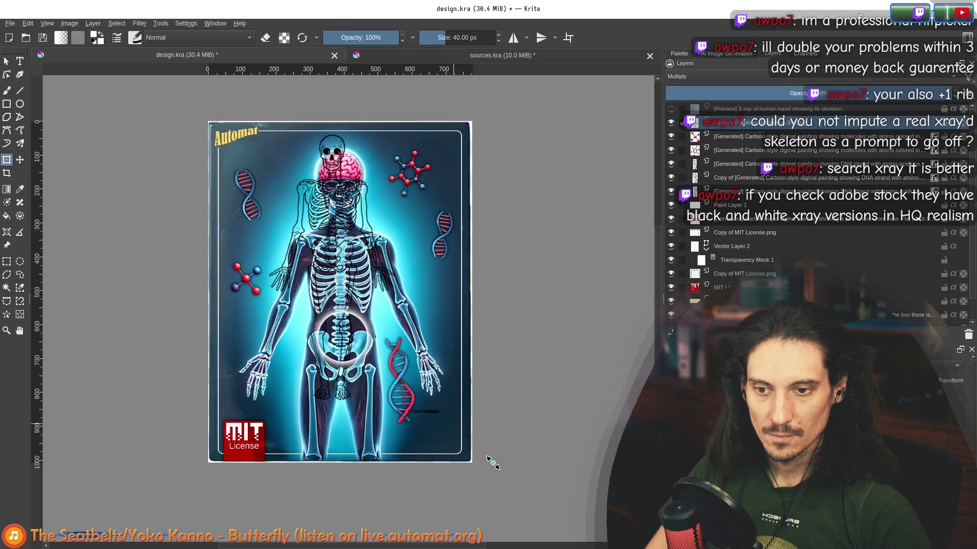
left_click_drag(452, 422, 542, 537)
left_click_drag(438, 430, 337, 273)
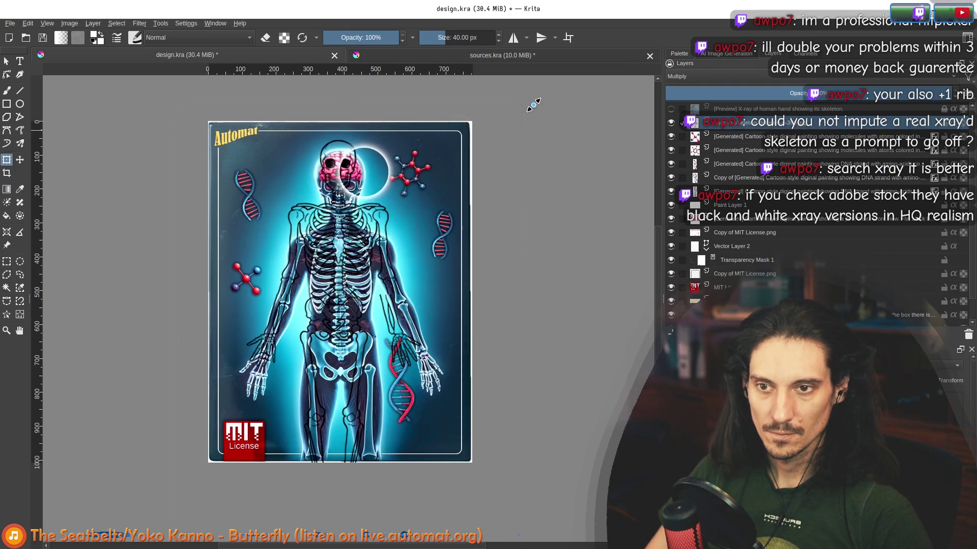
left_click_drag(501, 130, 512, 88)
mouse_move(337, 245)
left_mouse_down()
mouse_move(347, 263)
mouse_move(418, 244)
left_mouse_up()
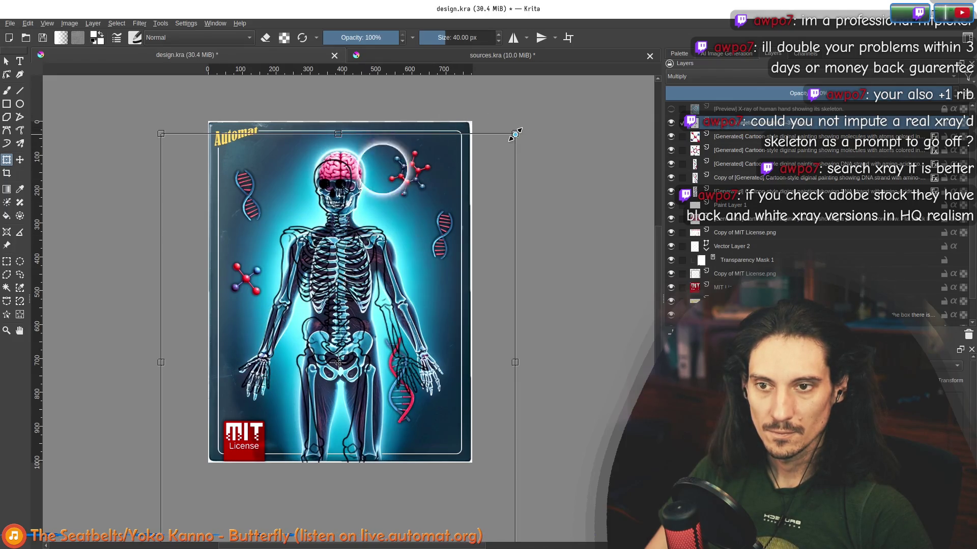
left_click_drag(515, 134, 538, 112)
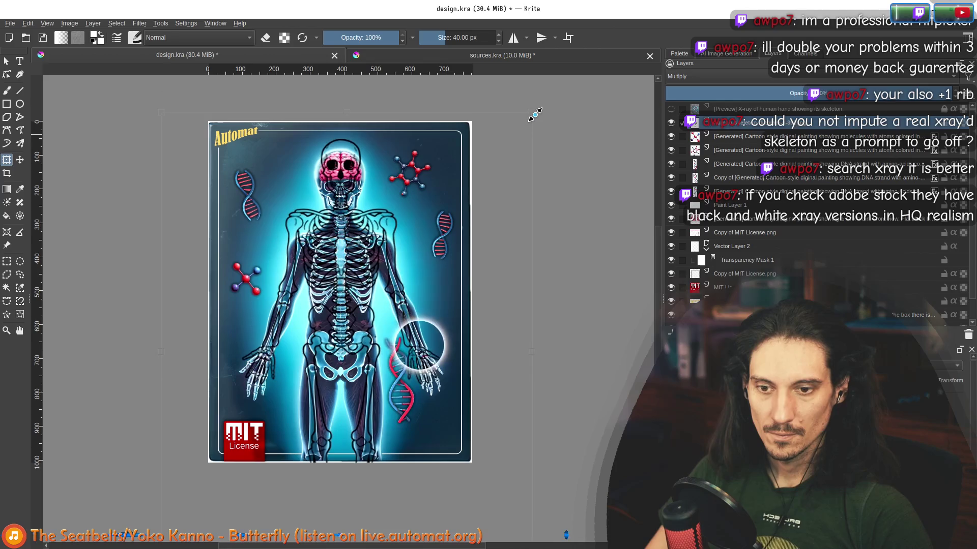
left_click_drag(336, 252, 352, 268)
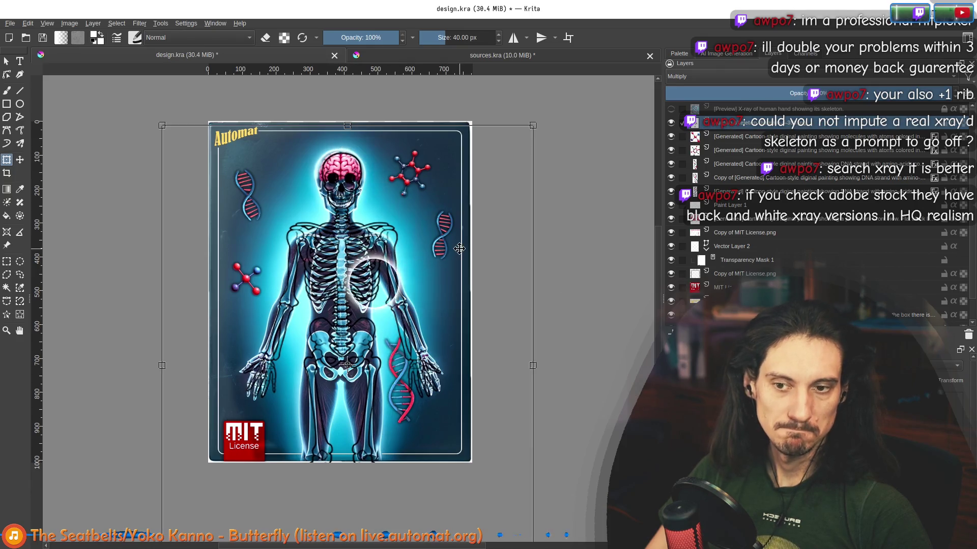
scroll(458, 248, "down", 2)
scroll(458, 249, "down", 1)
scroll(360, 258, "up", 4)
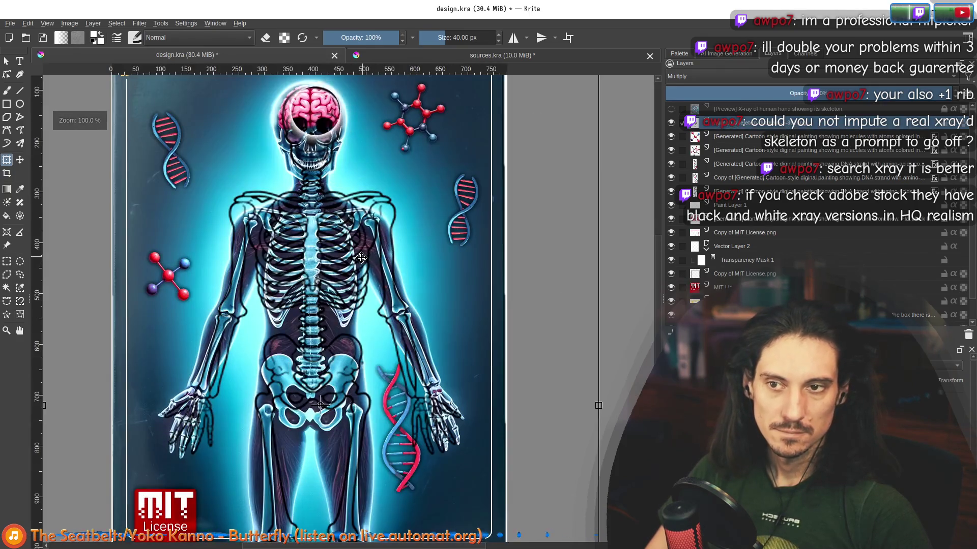
scroll(361, 258, "down", 2)
scroll(360, 263, "up", 1)
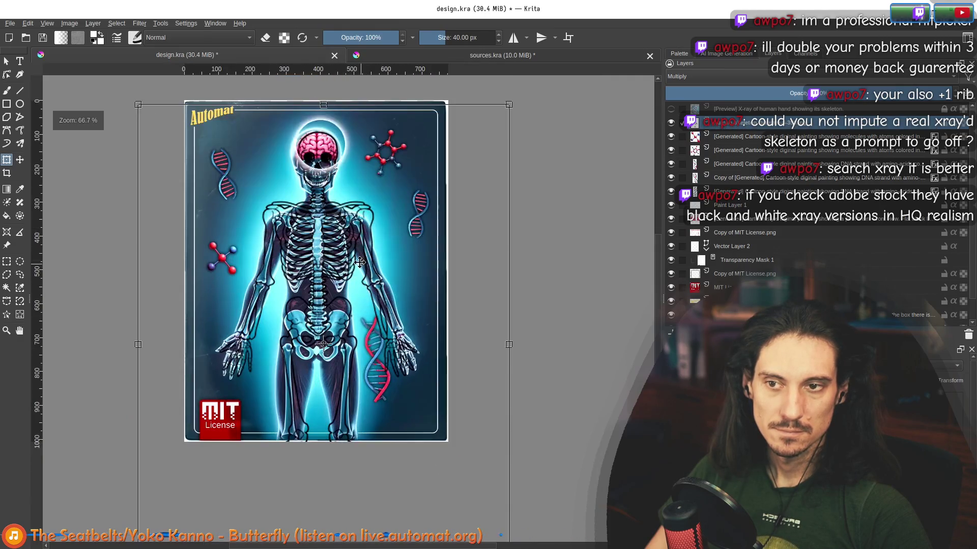
scroll(320, 190, "up", 1)
scroll(315, 183, "up", 1)
scroll(313, 180, "down", 2)
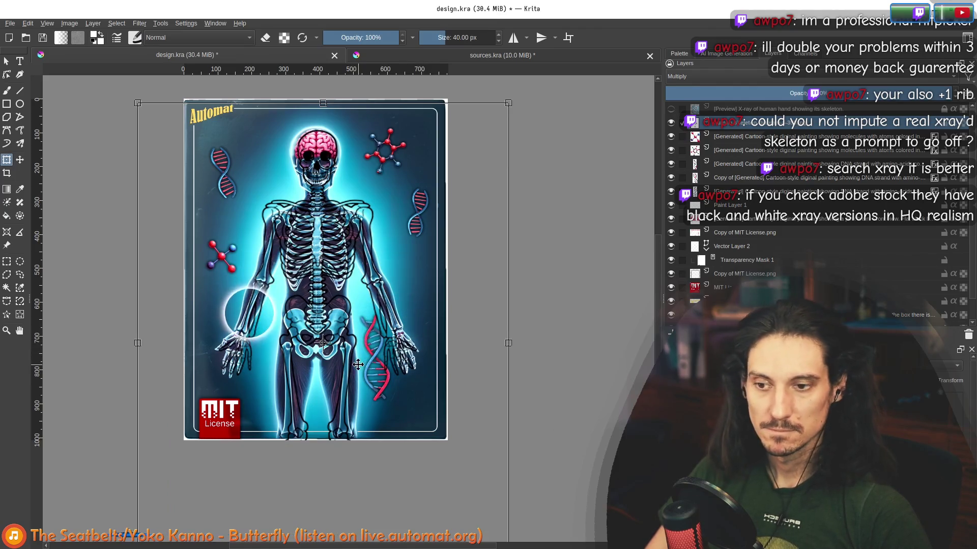
key("b")
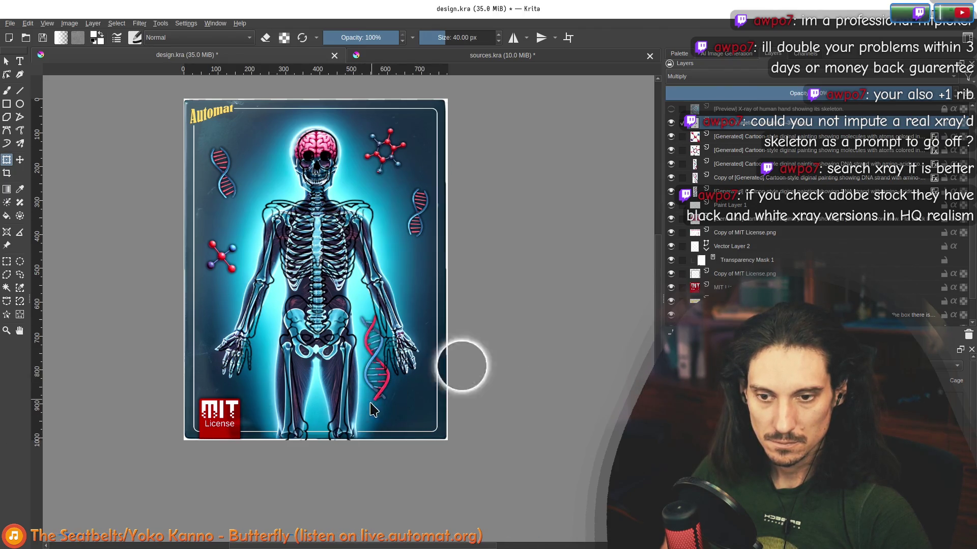
- Trace a polygonal selection around the whole skeleton figure on the card
left_click(355, 276)
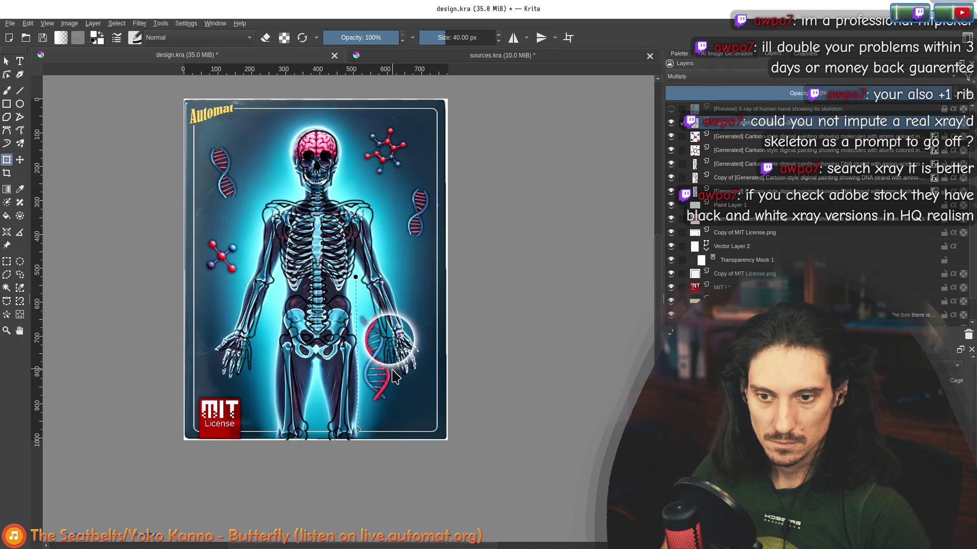
left_click(384, 378)
left_click(416, 372)
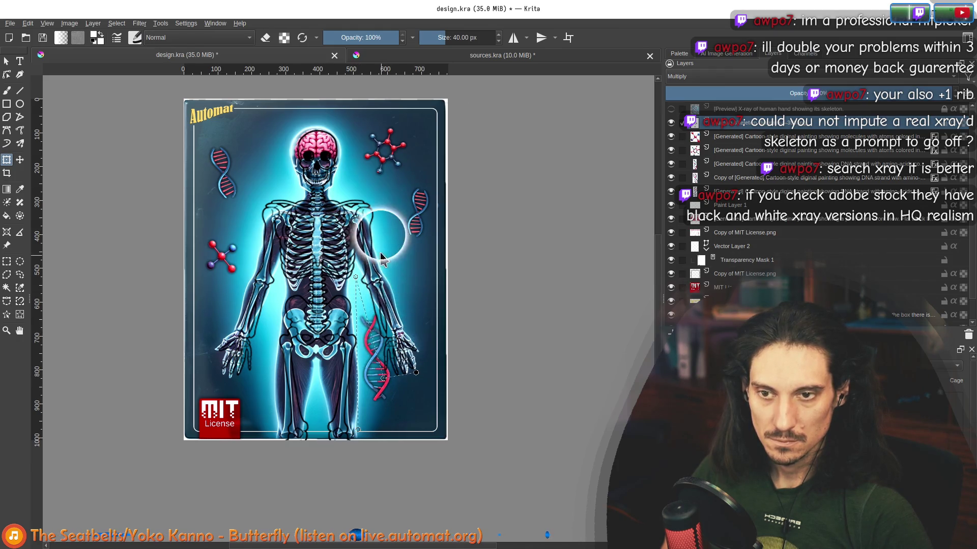
left_click(341, 189)
left_click(343, 135)
left_click(285, 157)
left_click(287, 187)
left_click(263, 196)
left_click(254, 228)
left_click(205, 372)
left_click(251, 385)
left_click(279, 285)
left_click(265, 471)
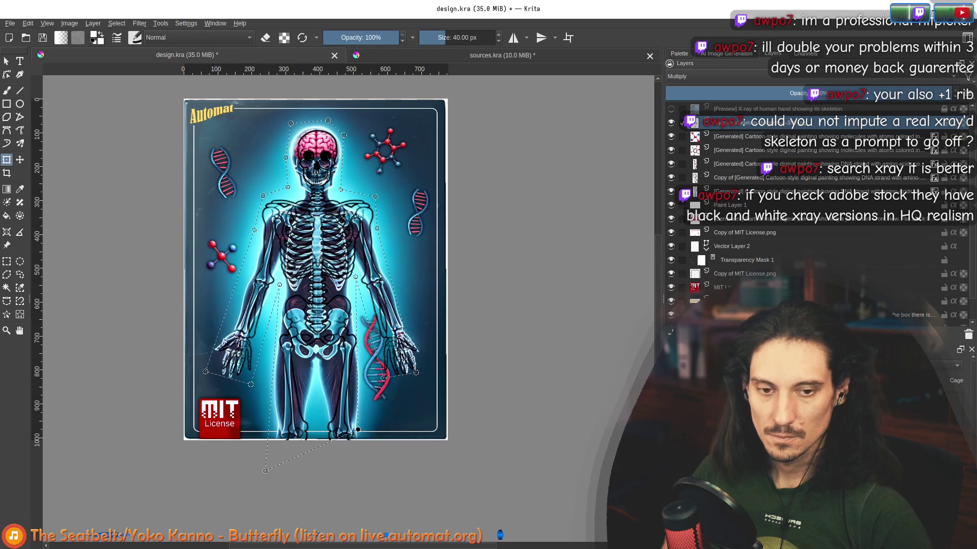
scroll(327, 130, "up", 3)
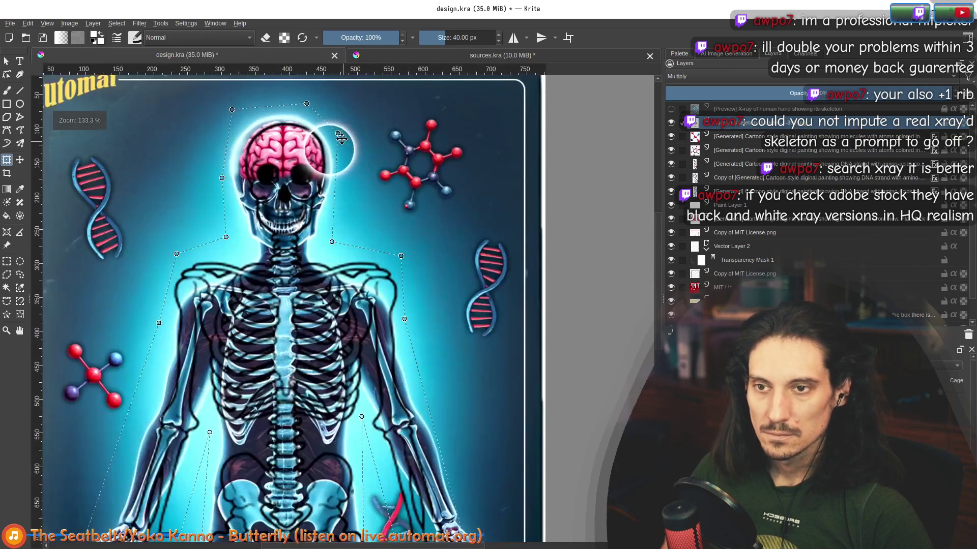
- Drag the selection's vertices outward above the brain, beside the skull and past both hands
left_click_drag(339, 136, 346, 130)
left_click_drag(305, 103, 305, 91)
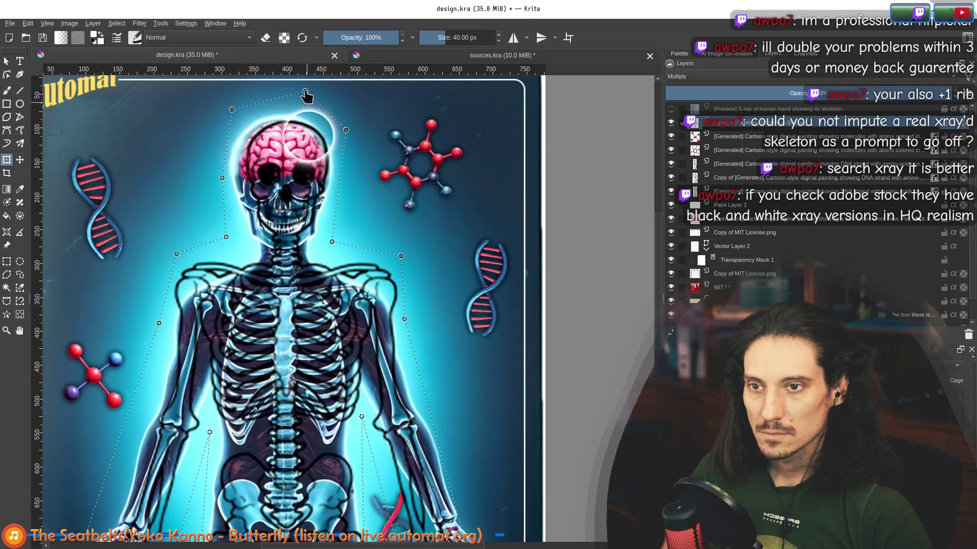
left_click_drag(232, 109, 219, 104)
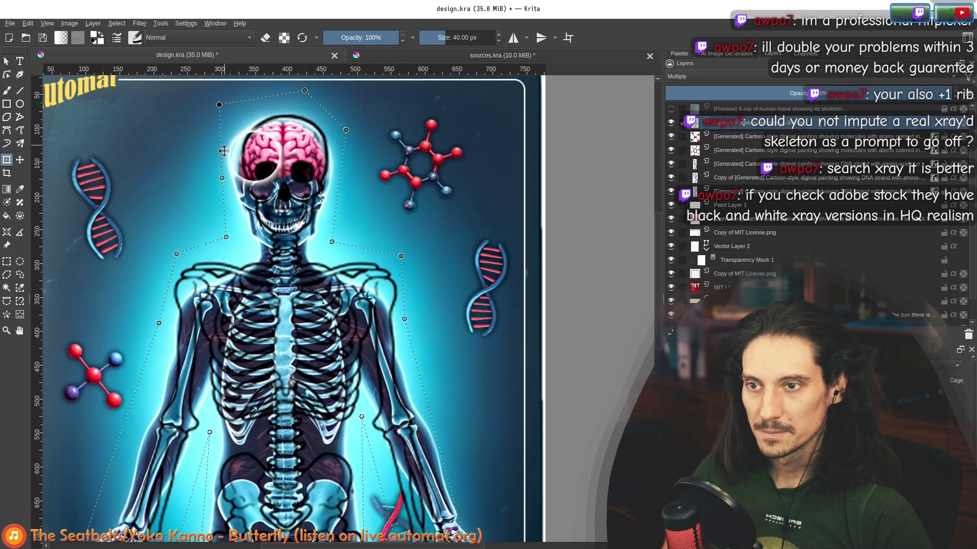
left_click_drag(221, 184, 198, 201)
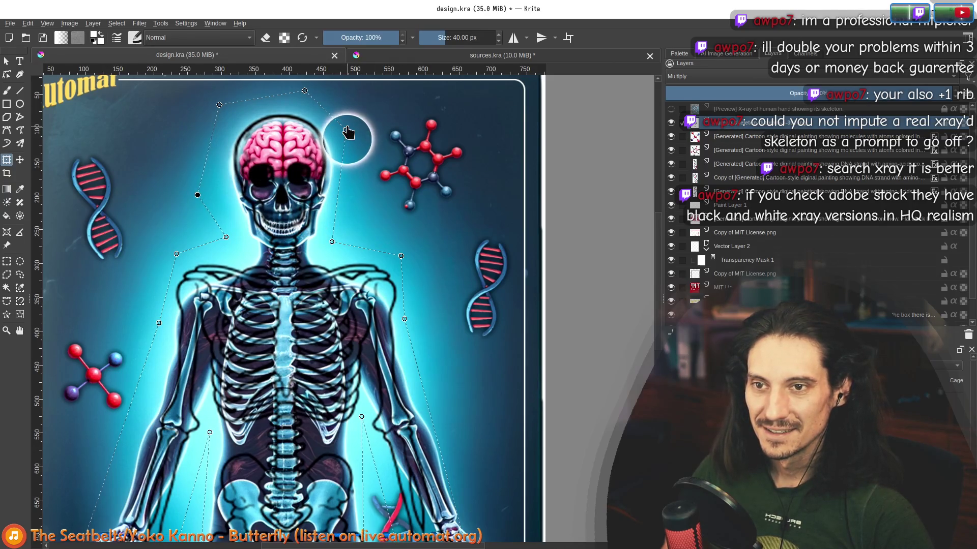
left_click_drag(347, 130, 360, 135)
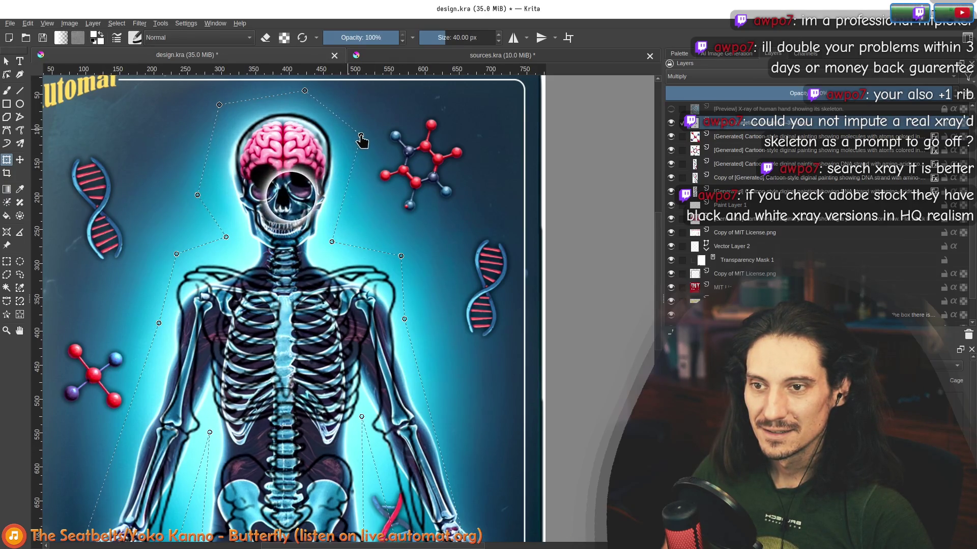
left_click_drag(219, 104, 210, 104)
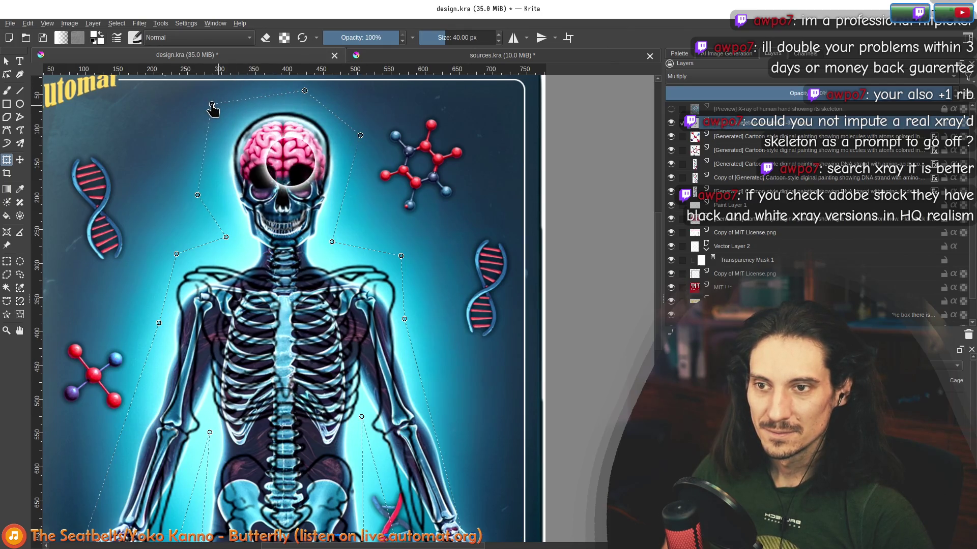
scroll(218, 316, "down", 3)
scroll(211, 370, "down", 1, "ctrl")
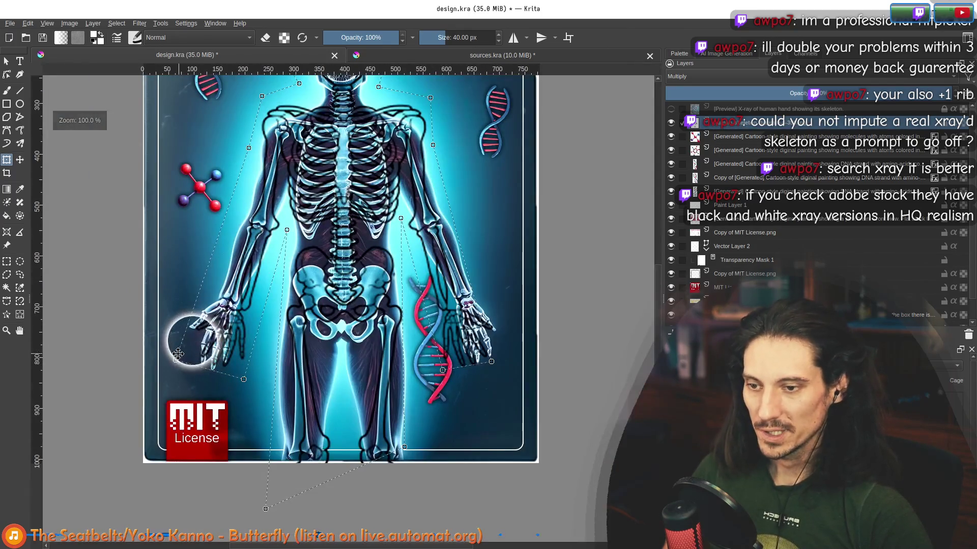
left_click_drag(175, 363, 163, 357)
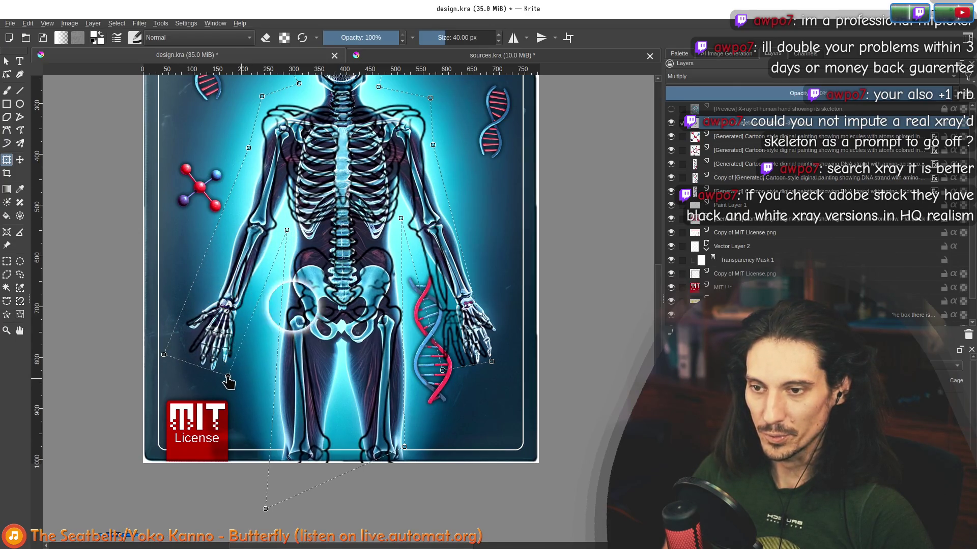
left_click_drag(488, 363, 507, 353)
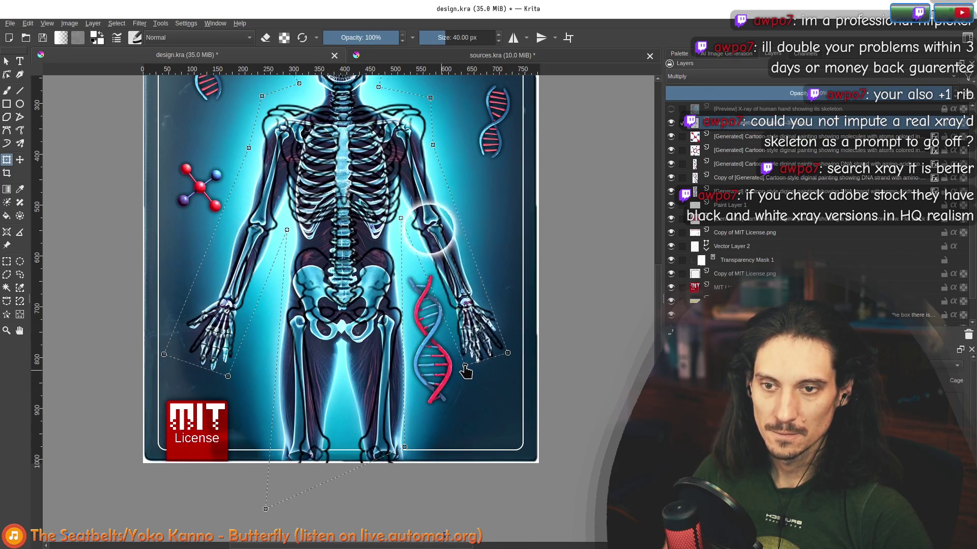
scroll(367, 259, "up", 2)
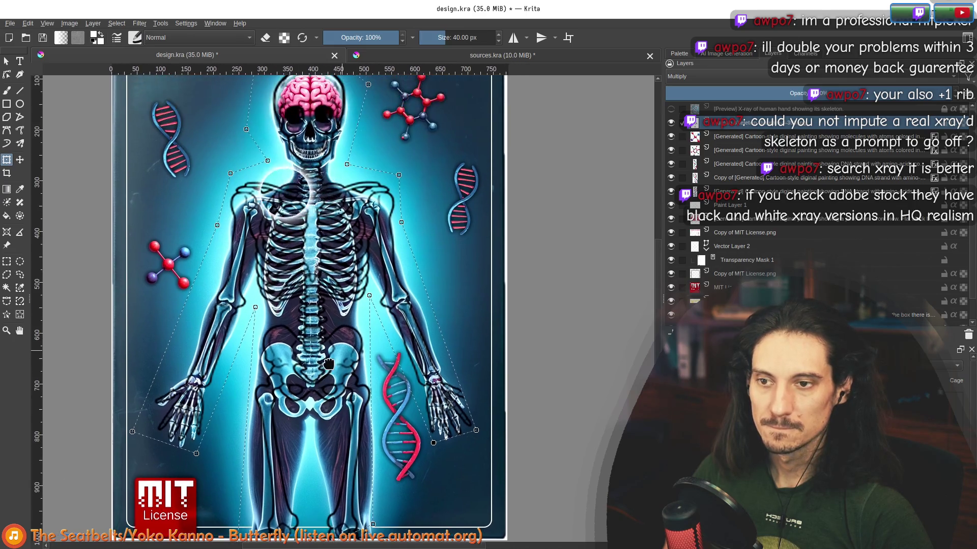
scroll(402, 175, "down", 3)
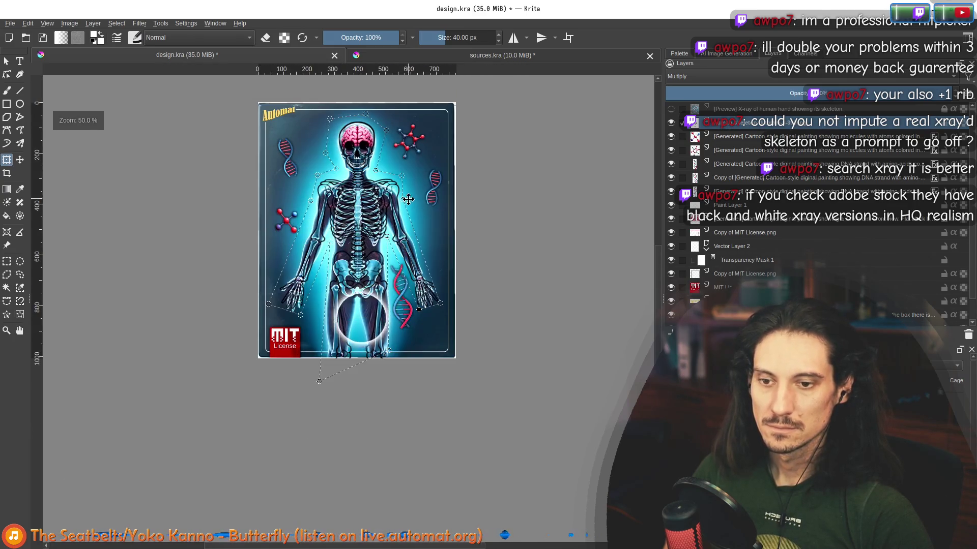
scroll(419, 283, "up", 1)
- Clear the selection and hide the X-ray preview layer to reveal the line art
key("ctrl+shift+a")
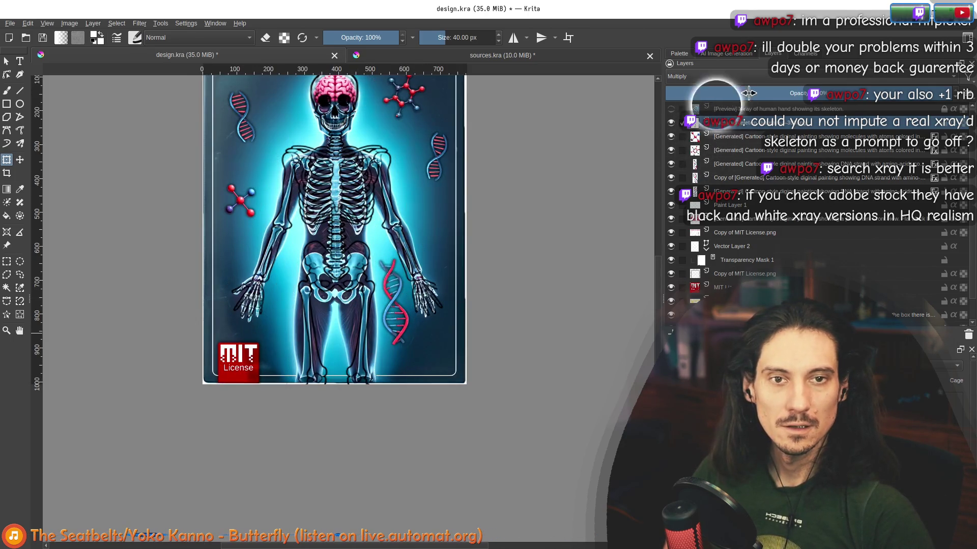
left_click(682, 76)
key("Escape")
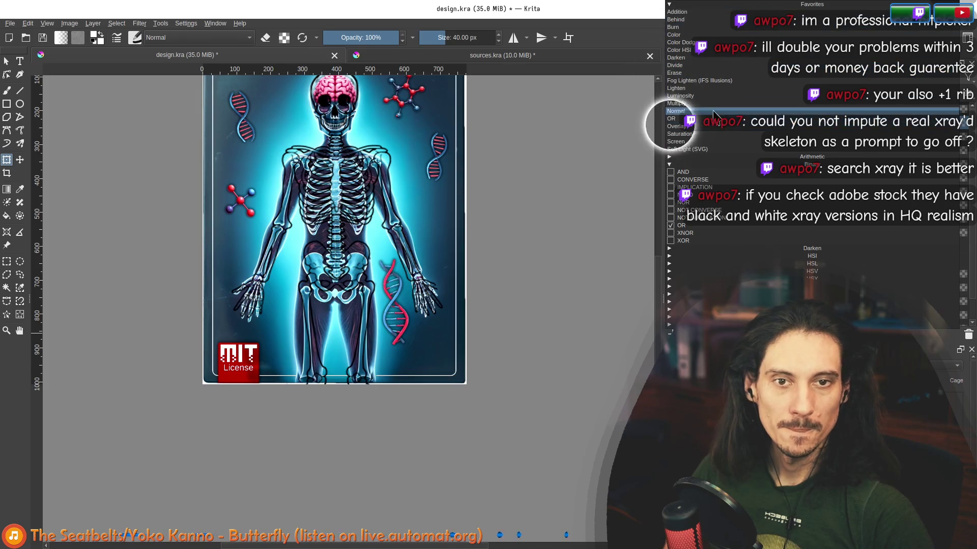
left_click(670, 109)
scroll(435, 283, "up", 2)
scroll(414, 344, "down", 2)
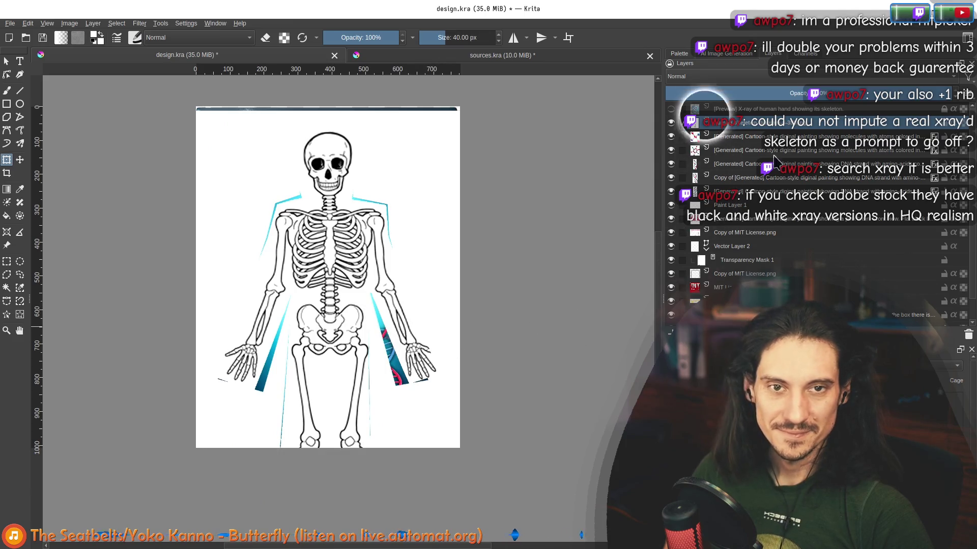
- Add a new paint layer filled white over the stray cyan streaks, then return to the AI generation docker
key("Insert")
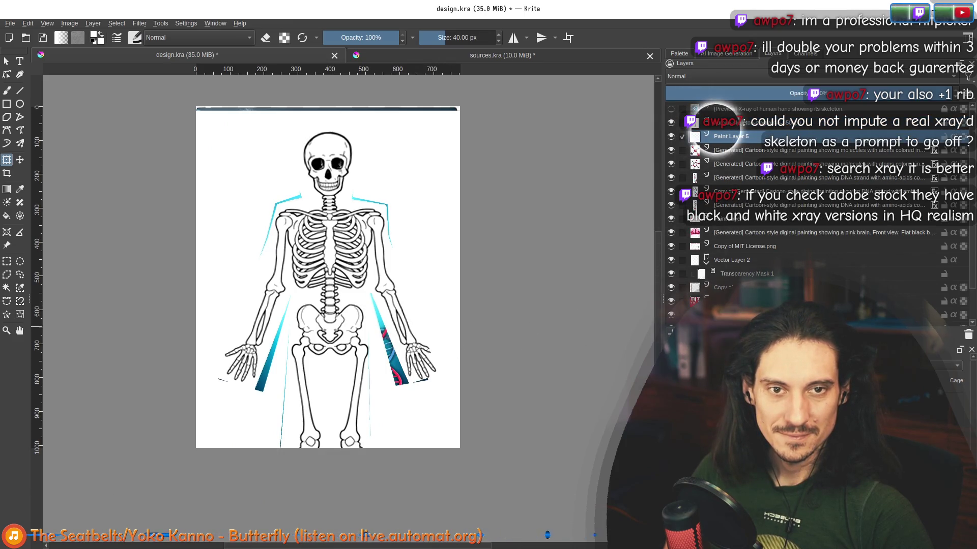
left_click(7, 216)
left_click(290, 115)
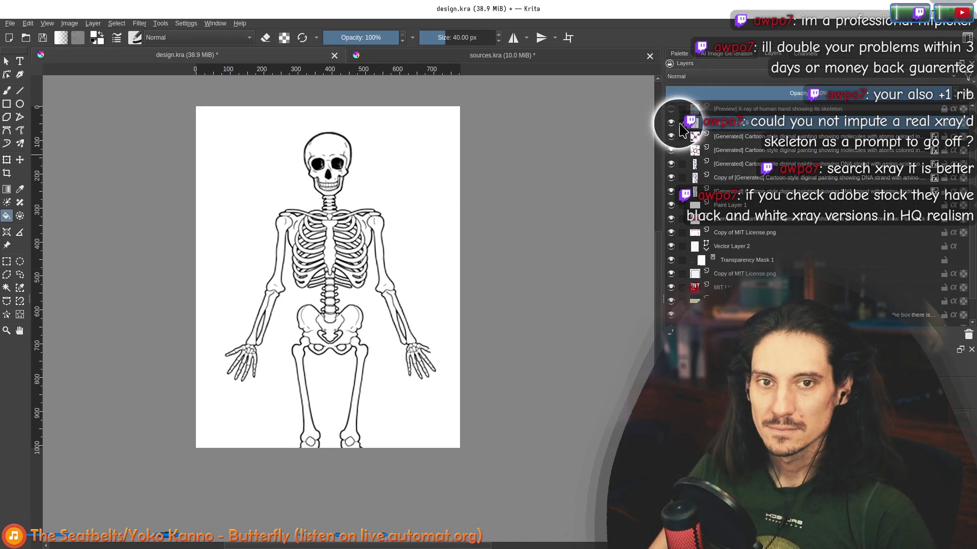
key("ctrl+z")
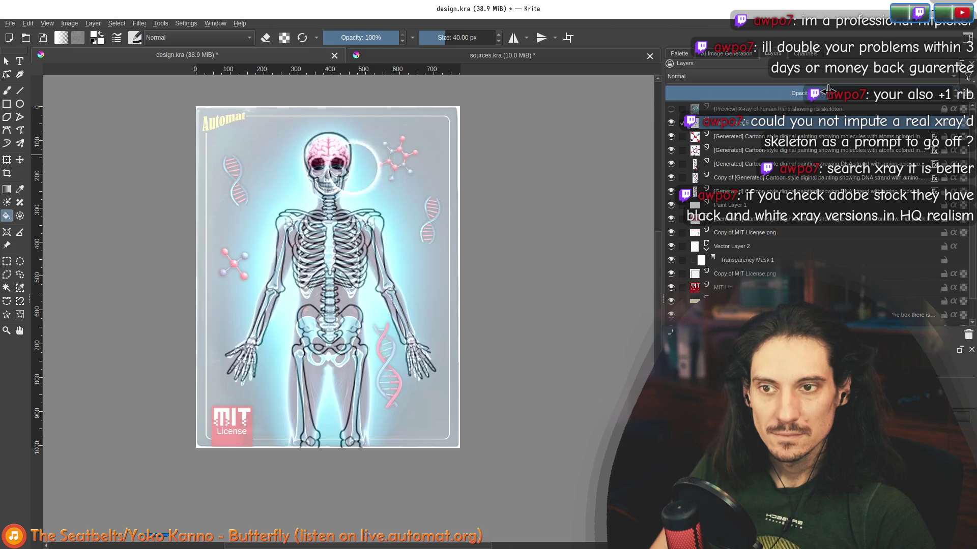
key("ctrl+shift+z")
left_click(722, 54)
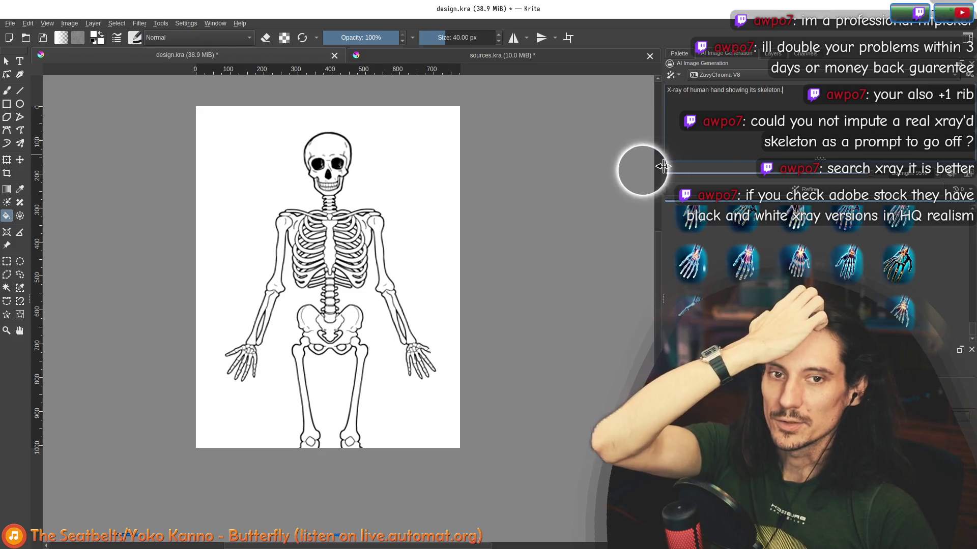
- Add a Line Art / Canny Edge control layer sourced from Paint Layer 5 and generate its edge image
left_click_drag(661, 166, 588, 166)
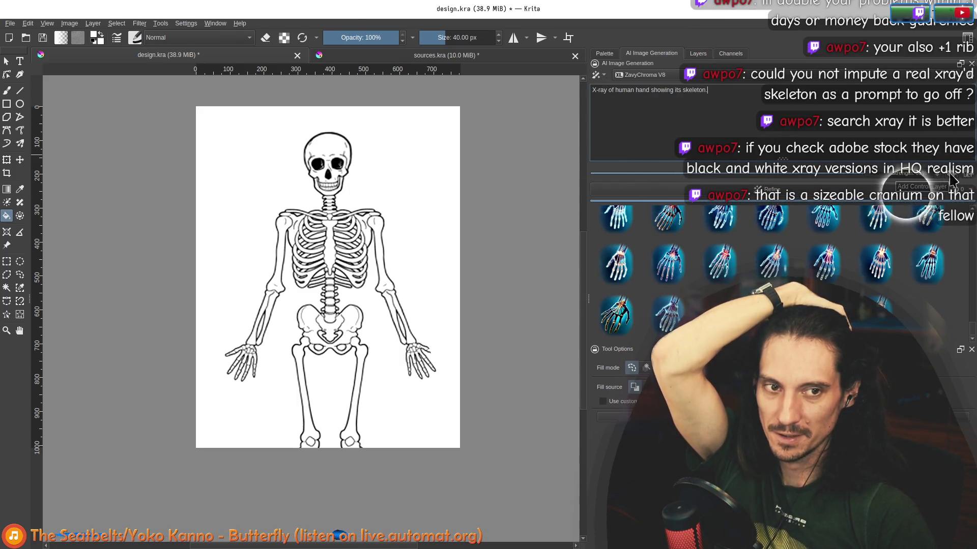
left_click(622, 172)
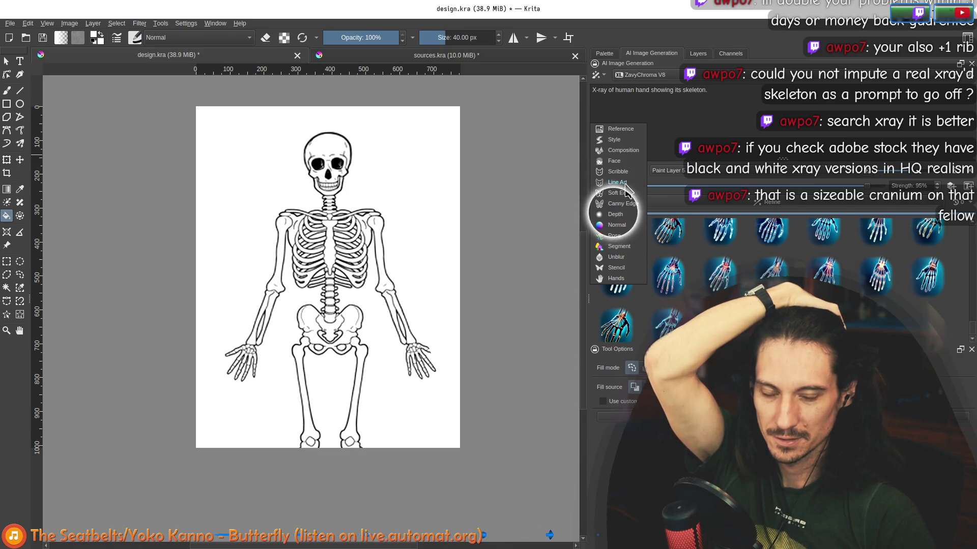
left_click(625, 184)
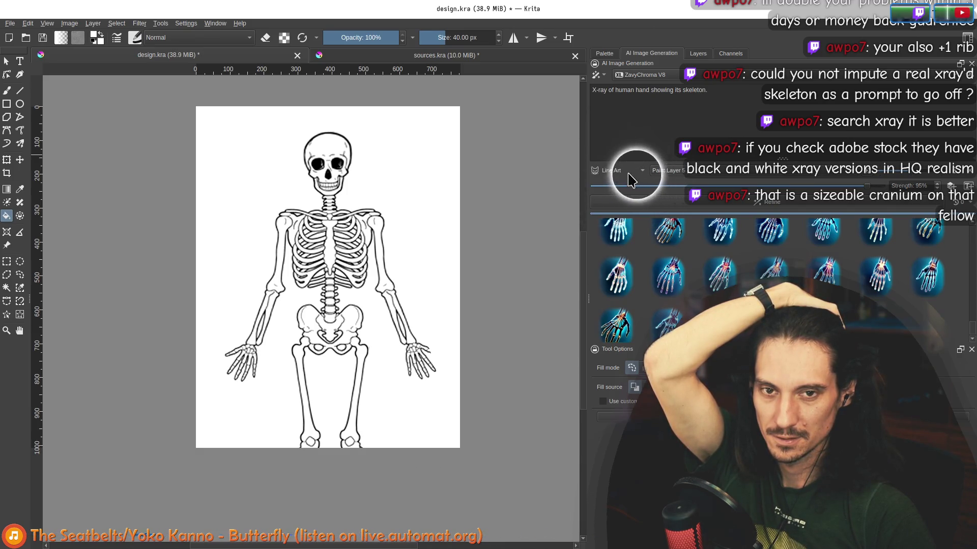
left_click(667, 171)
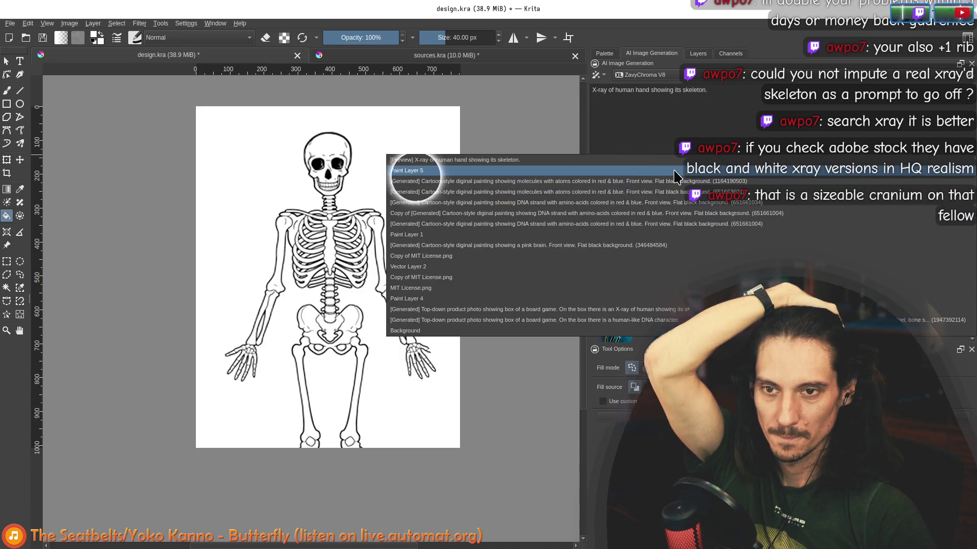
left_click(675, 173)
left_click(699, 54)
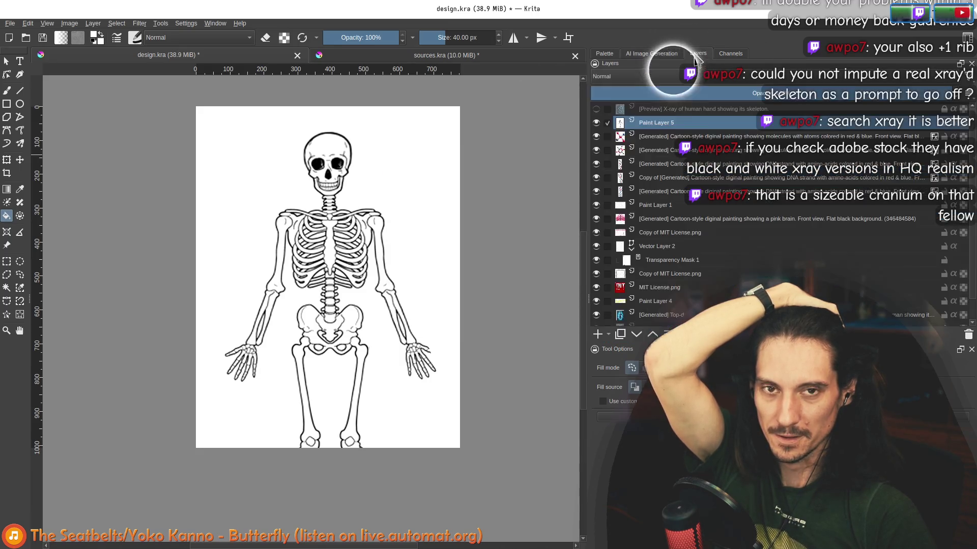
left_click(652, 54)
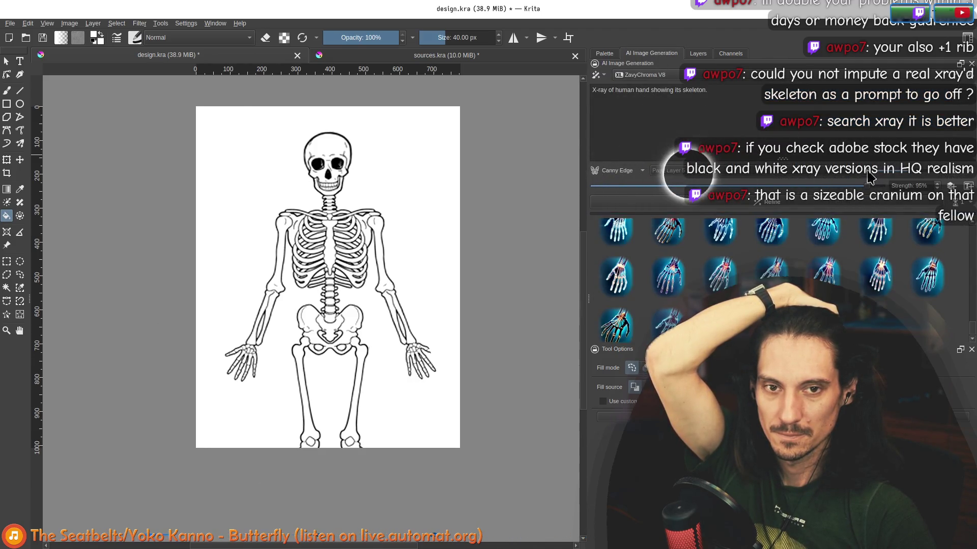
left_click(657, 172)
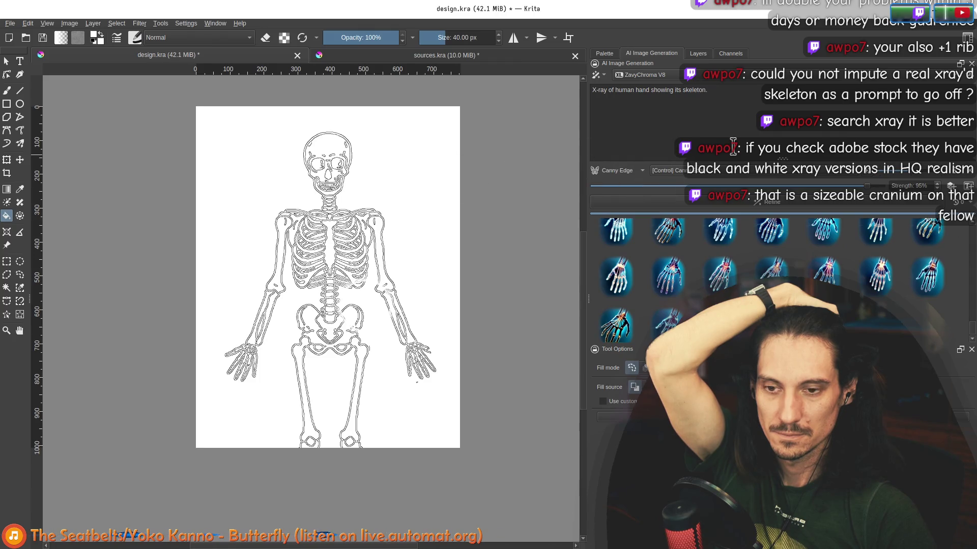
- Remove the word 'hand' from the prompt, undo it, and check the layer list
double_click(643, 91)
key("BackSpace")
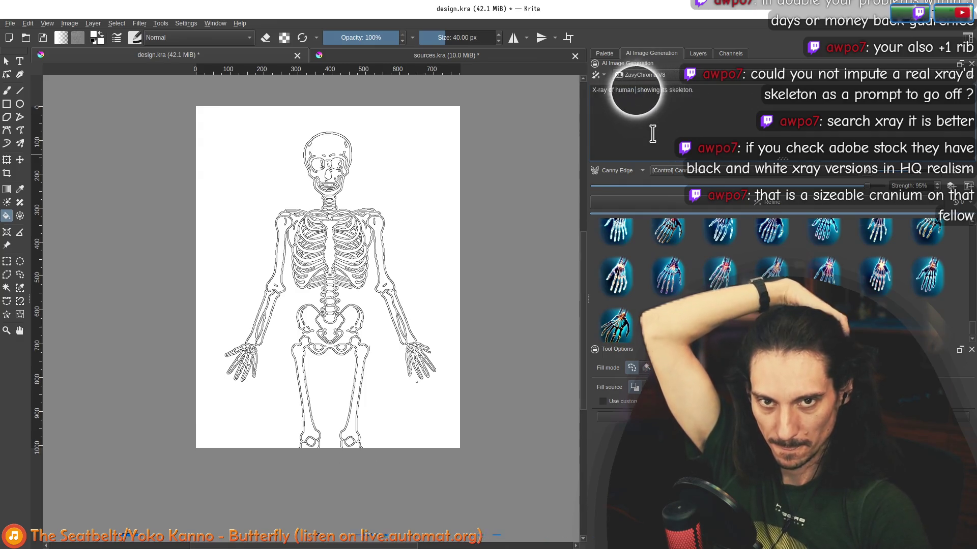
key("ctrl+z")
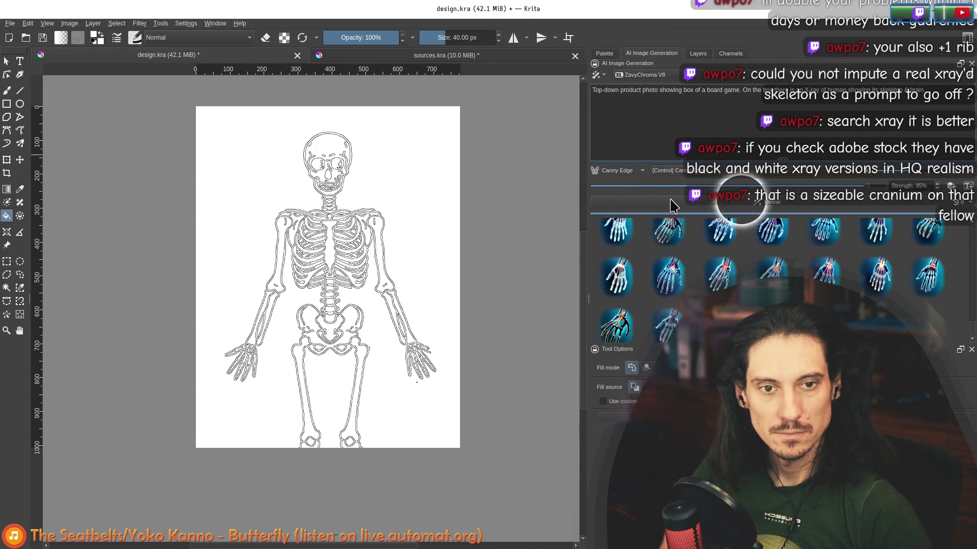
left_click(699, 53)
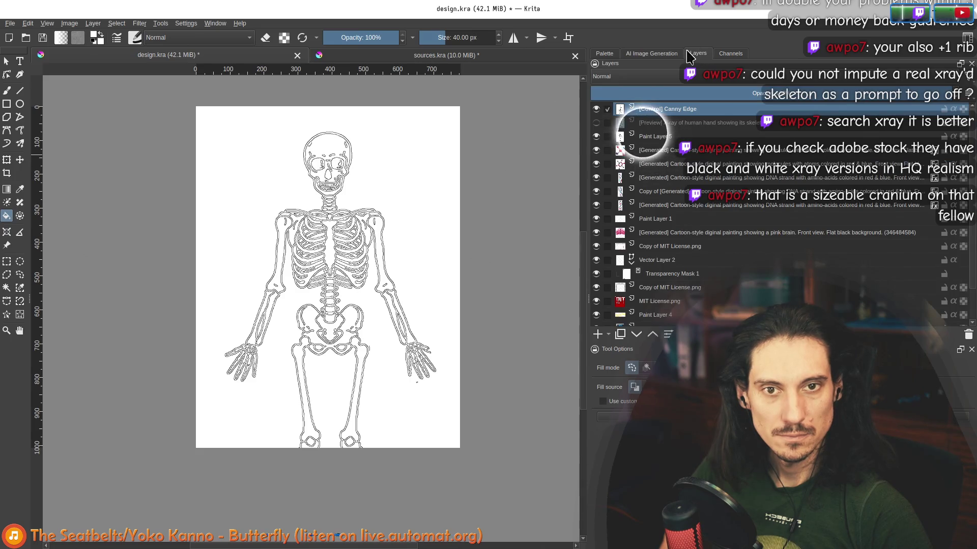
left_click(652, 53)
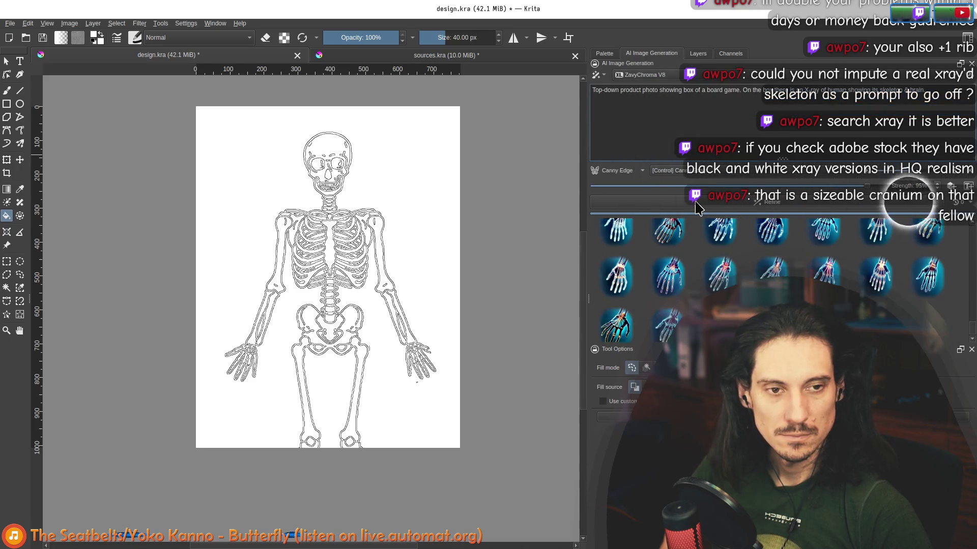
scroll(866, 191, "up", 1)
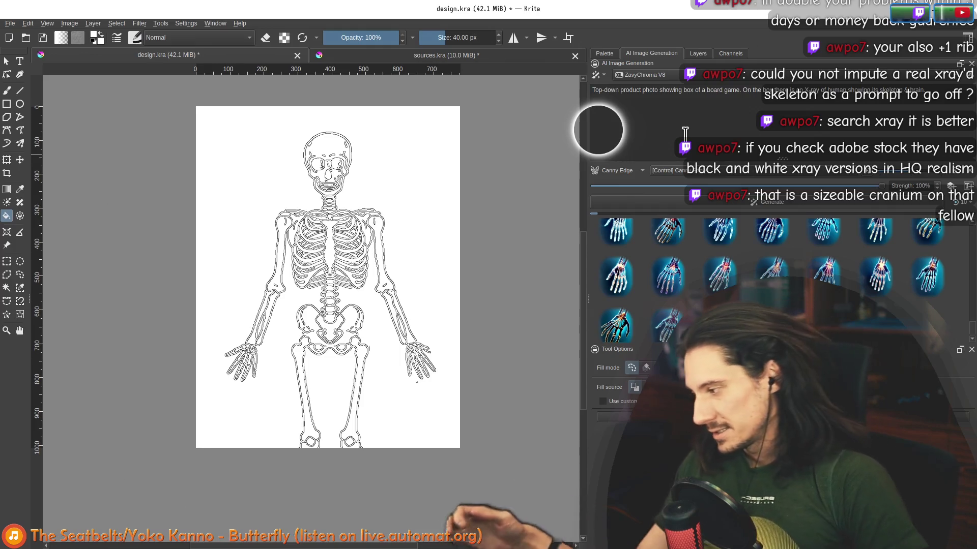
- Hide the Canny Edge control layer and Paint Layer 5 so the blue X-ray card shows again
left_click(698, 53)
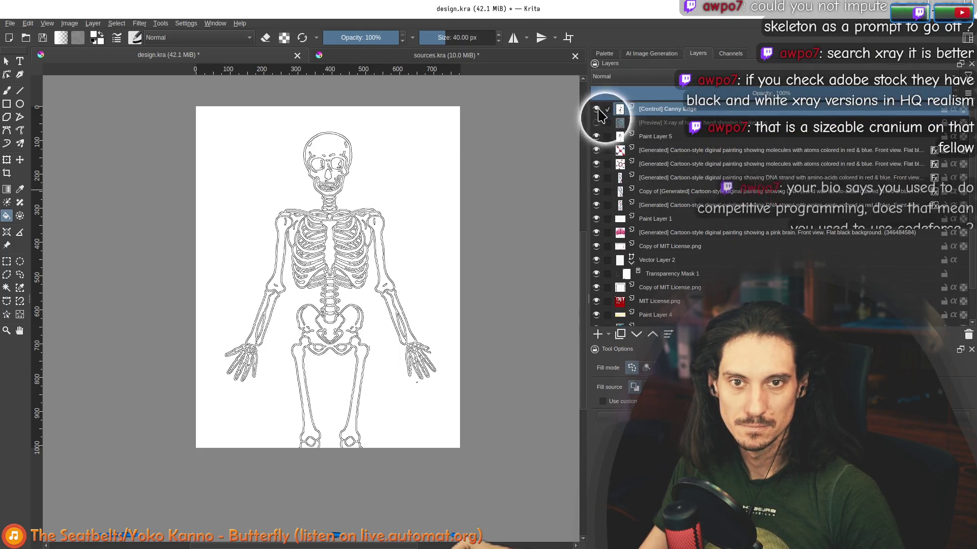
left_click(595, 109)
left_click(596, 138)
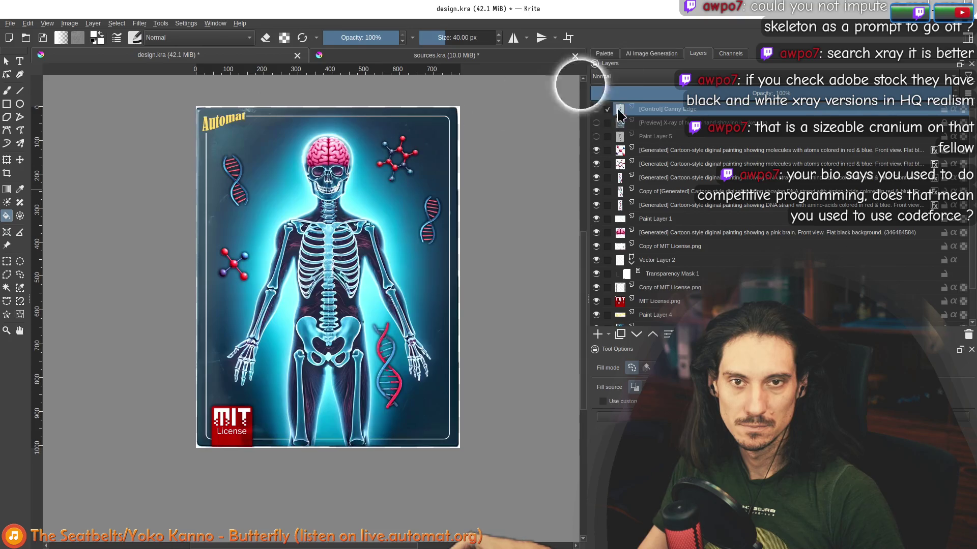
- Widen the docker and preview the generated skeleton-in-a-box results one by one, then drop the preview
left_click(651, 53)
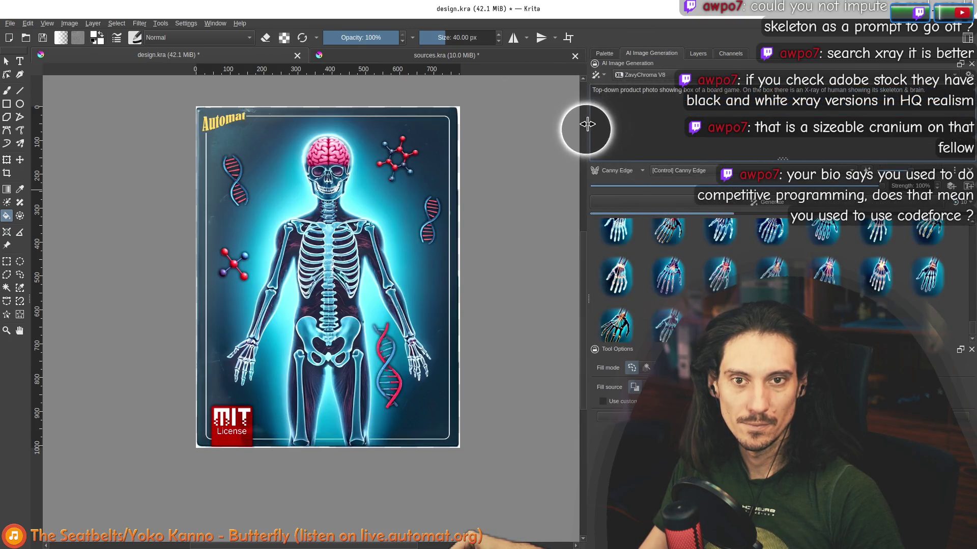
left_click_drag(587, 124, 540, 126)
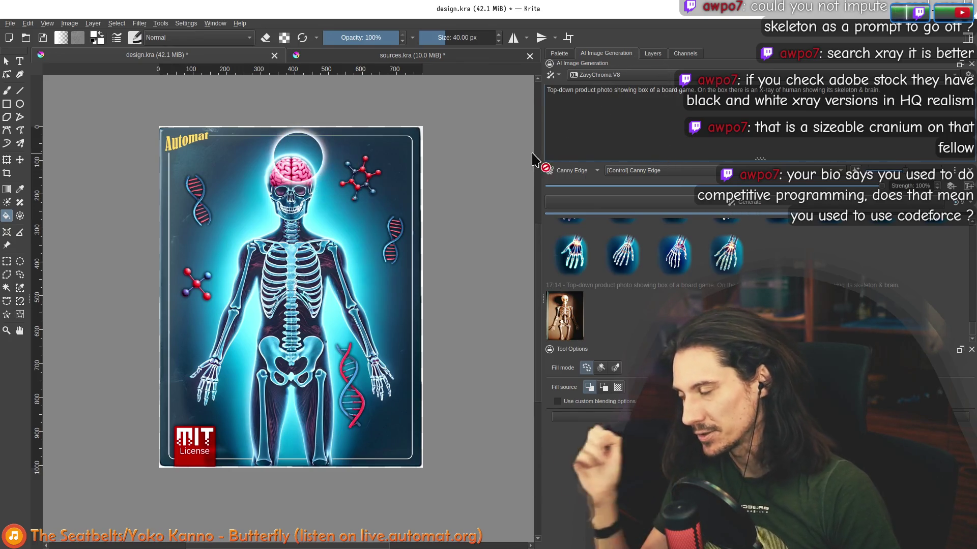
left_click(566, 310)
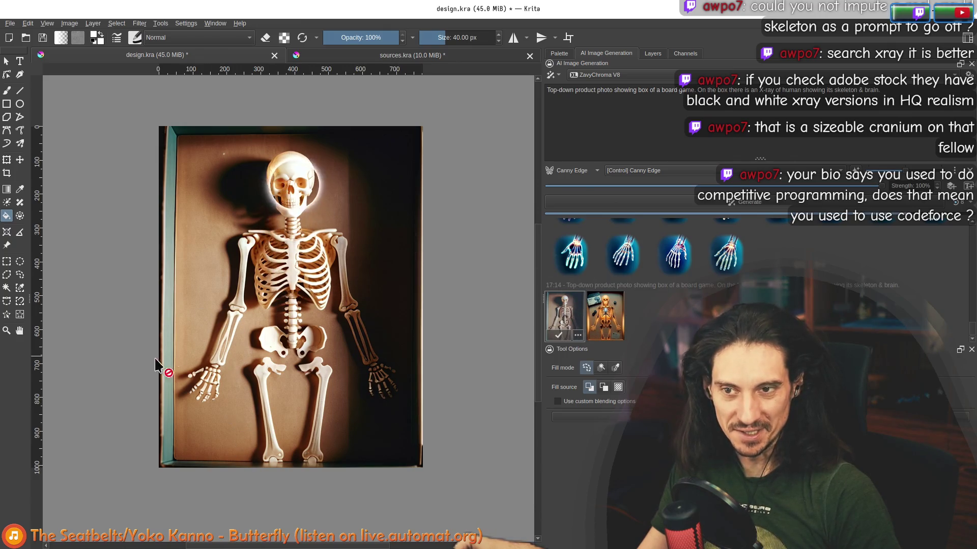
scroll(272, 262, "down", 3)
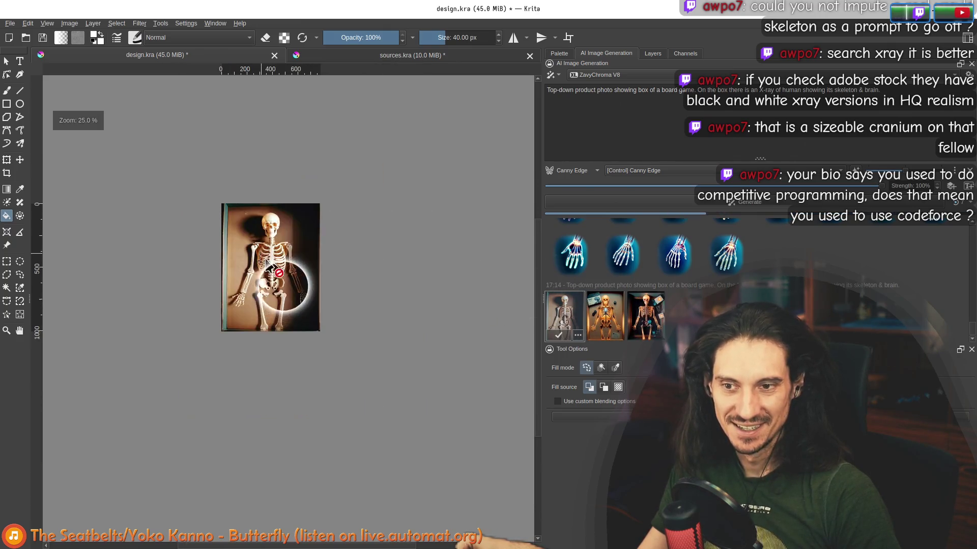
scroll(298, 184, "up", 3)
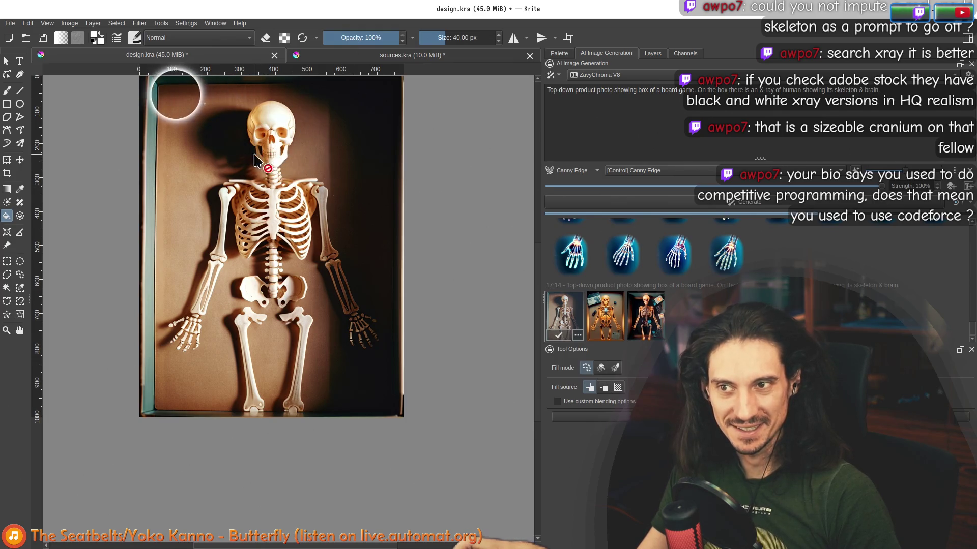
left_click(604, 315)
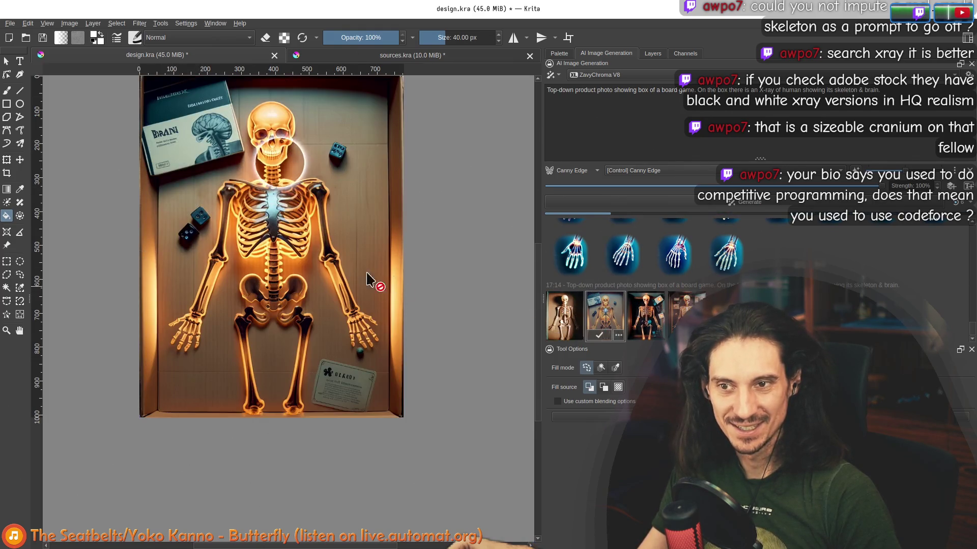
left_click(579, 319)
left_click_drag(289, 198, 277, 278)
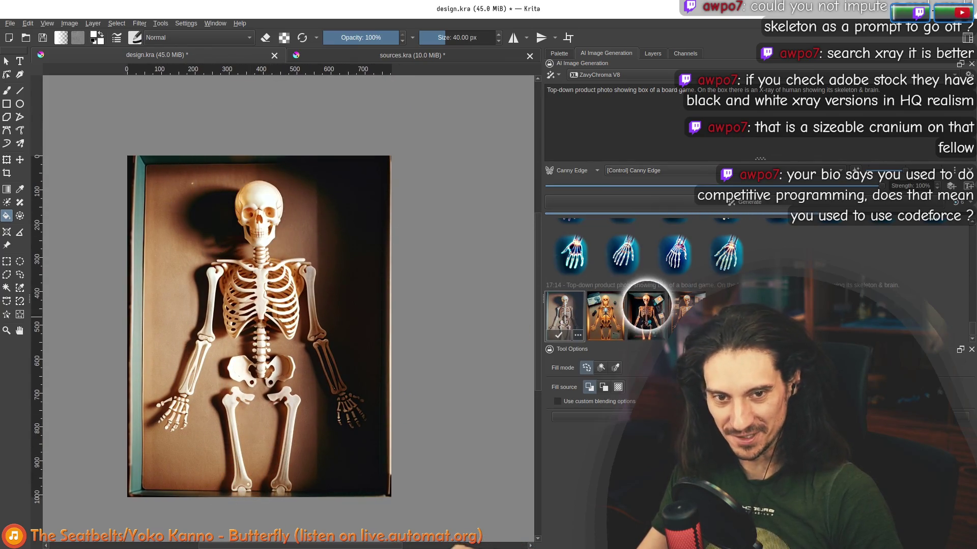
left_click(649, 315)
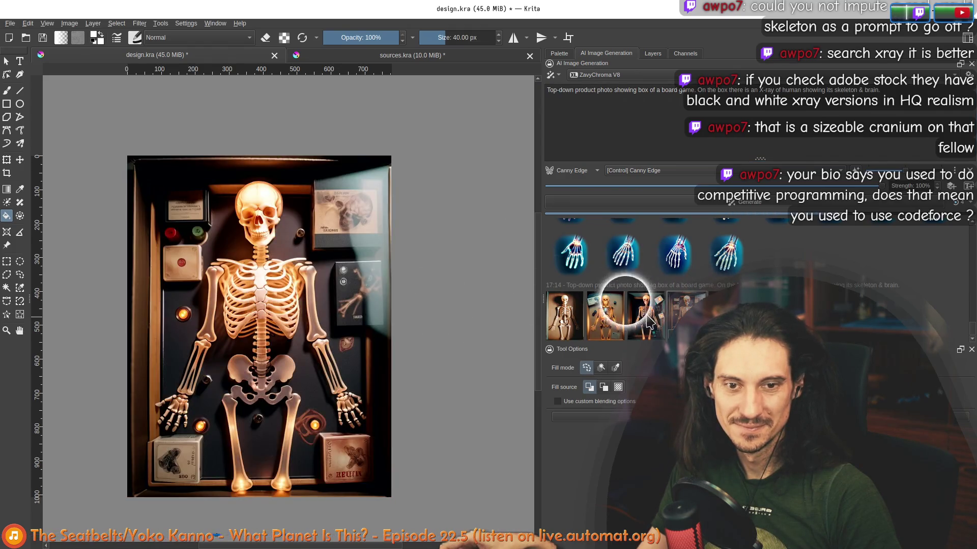
left_click(604, 316)
left_click(563, 316)
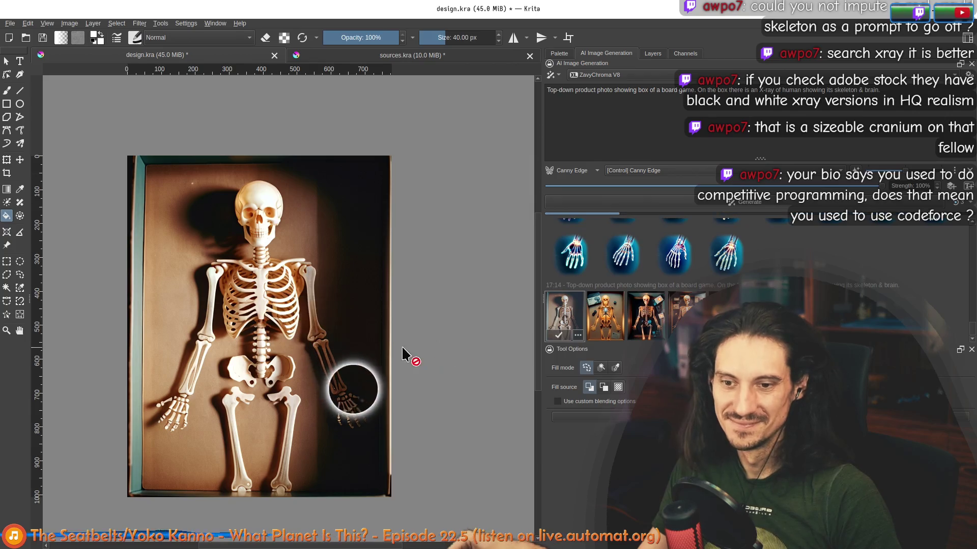
left_click(802, 254)
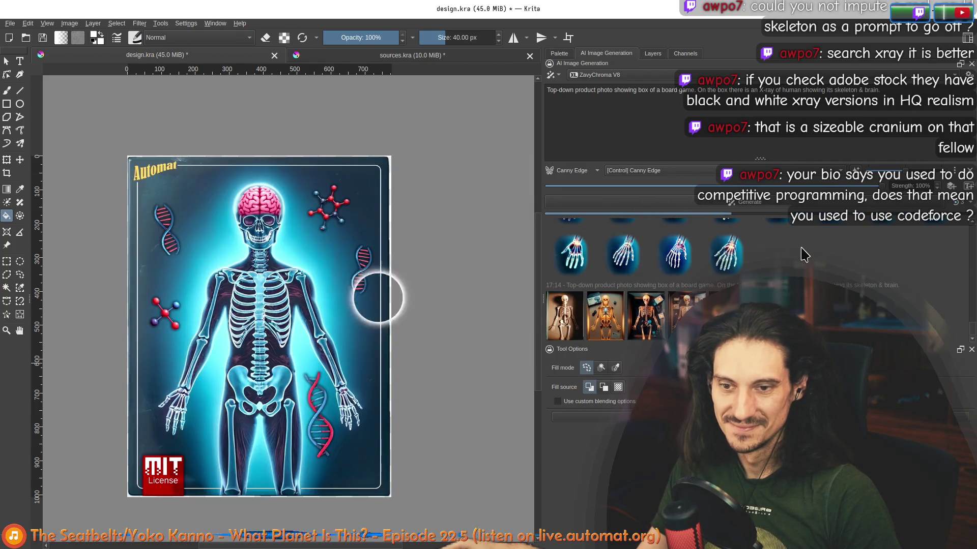
- Re-show the Canny Edge layer, step through the remaining results up to the newest X-ray skeleton, and start editing the prompt
left_click(652, 53)
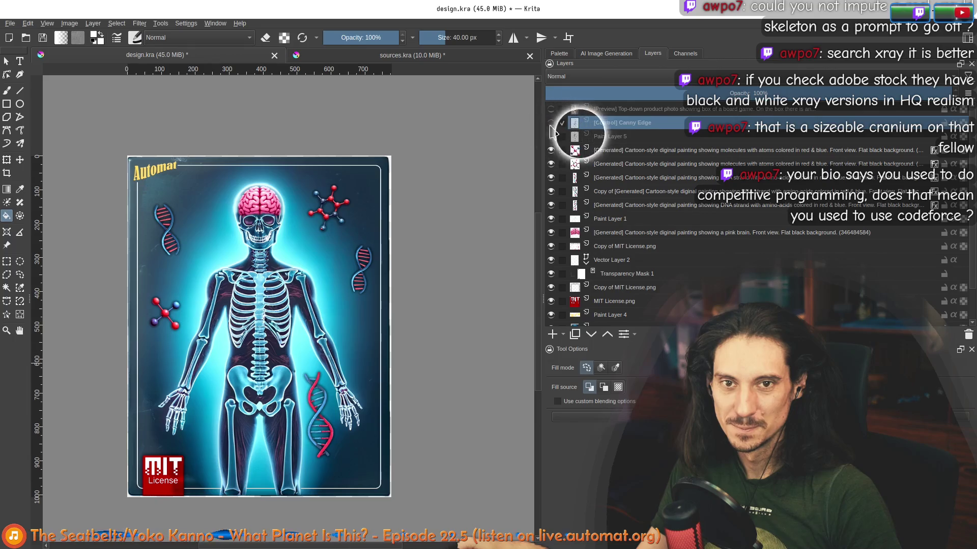
left_click(551, 124)
left_click(551, 124)
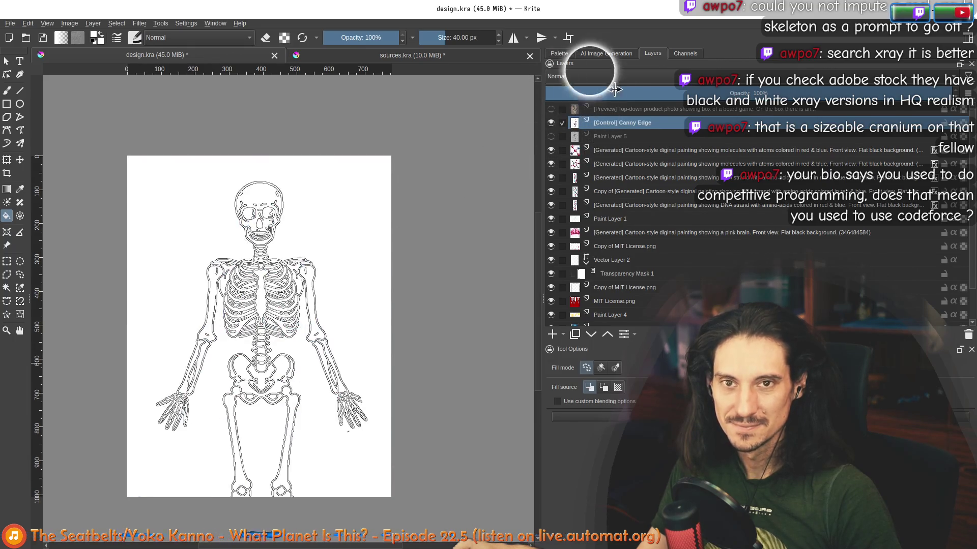
left_click(606, 53)
left_click(664, 311)
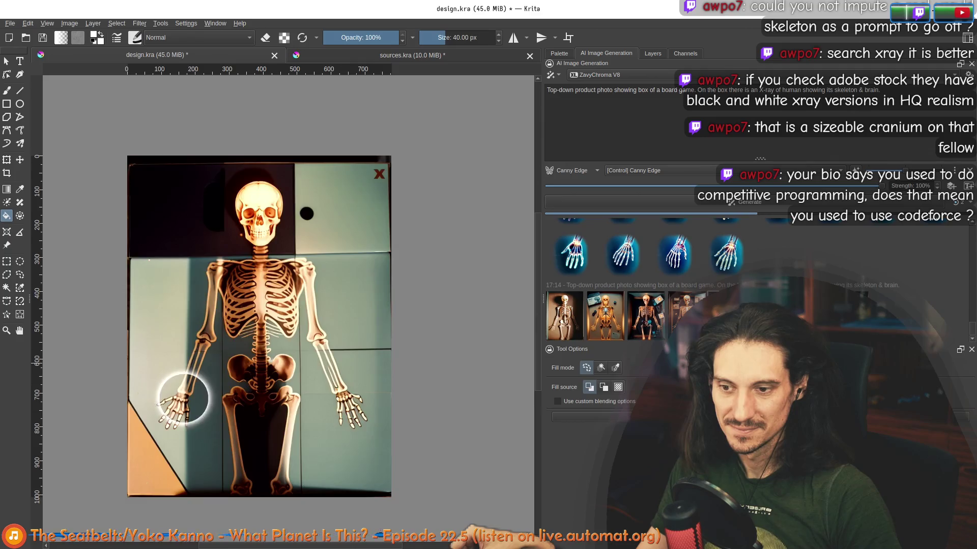
key("Right")
key("Right")
key("Right")
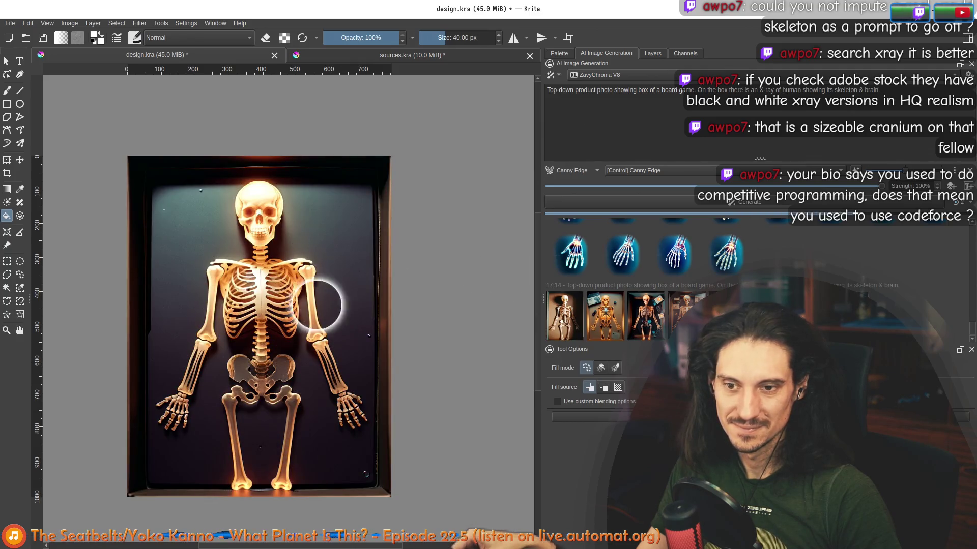
left_click(604, 315)
left_click(657, 319)
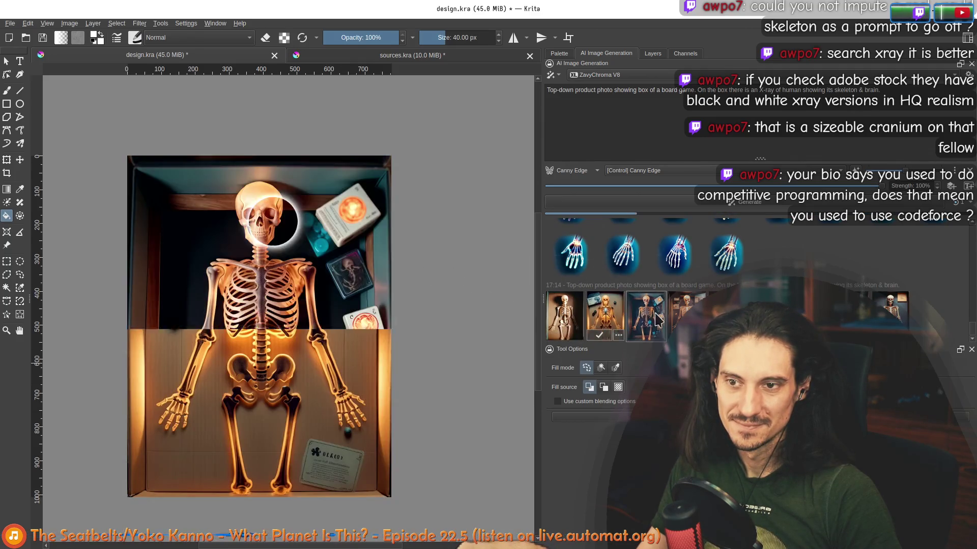
left_click(891, 311)
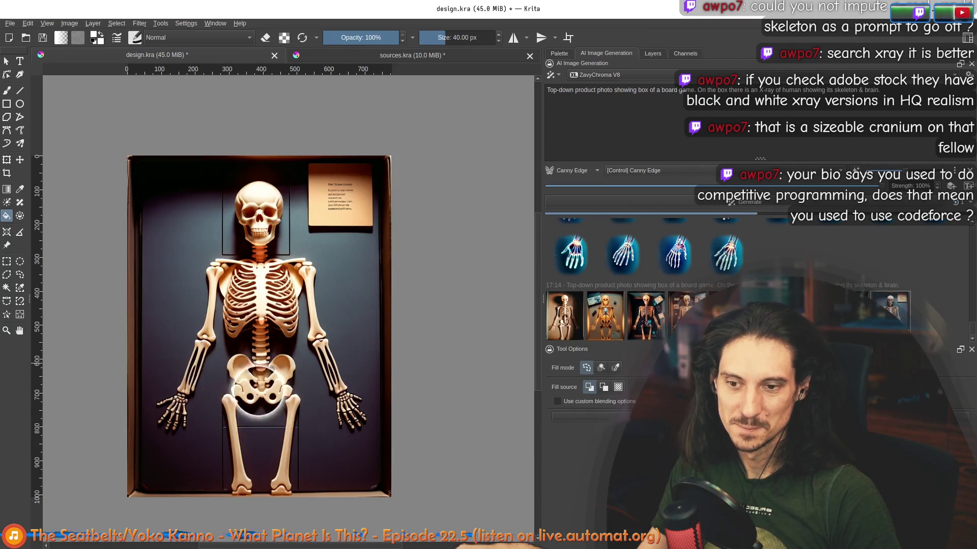
scroll(329, 315, "down", 1)
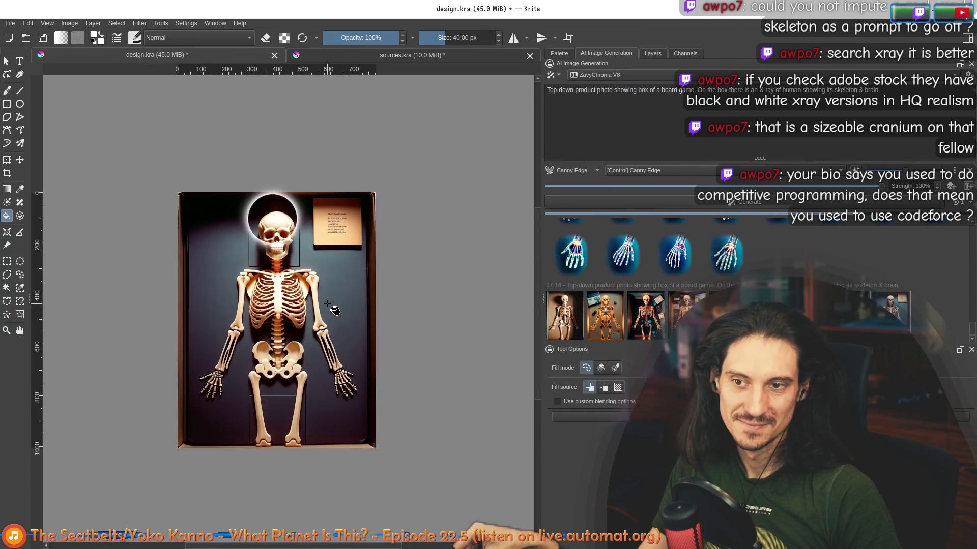
scroll(330, 315, "up", 1)
left_click(933, 313)
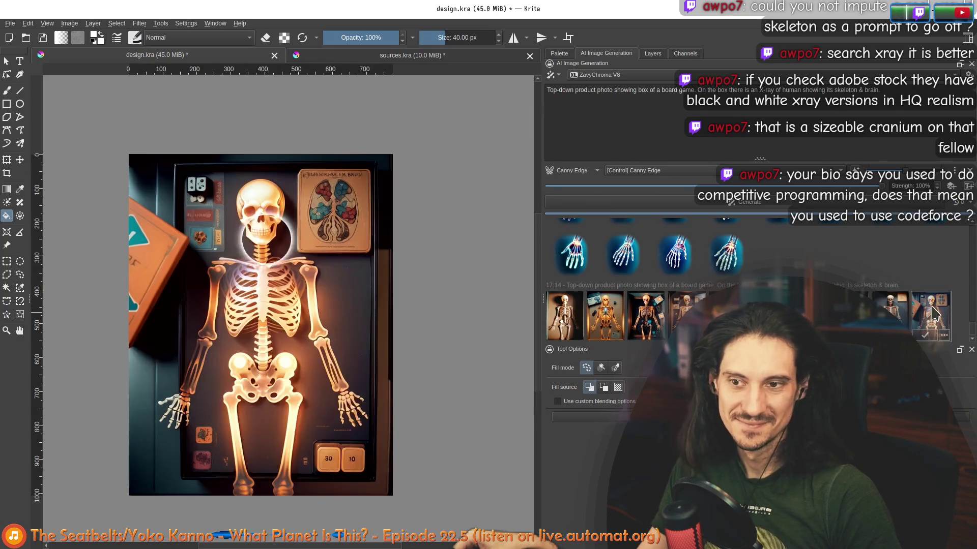
left_click(590, 91)
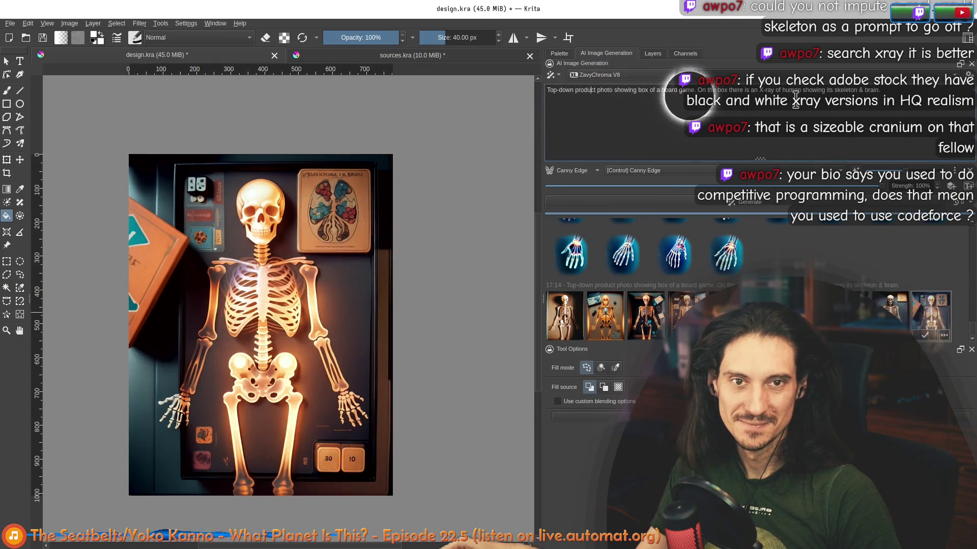
scroll(313, 364, "down", 1)
scroll(326, 395, "up", 1)
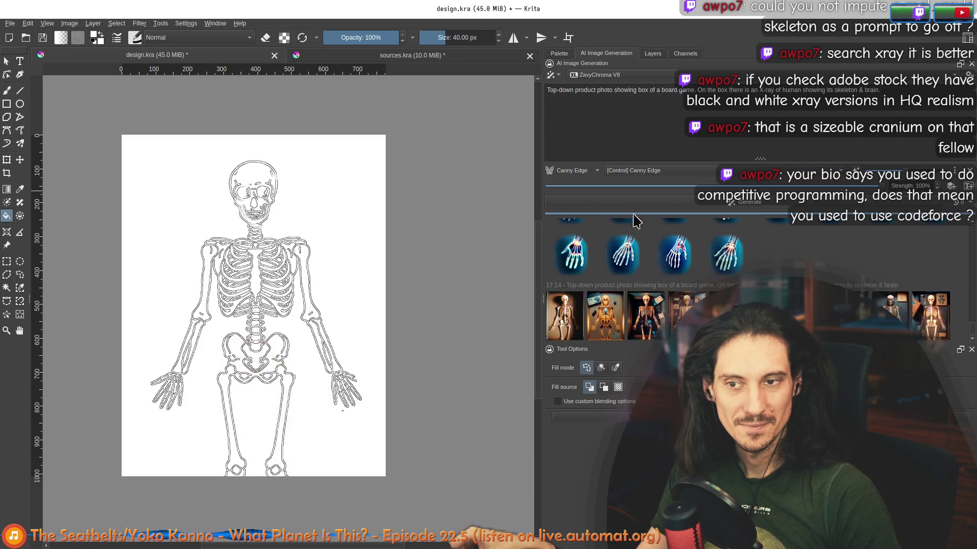
- Toggle the Canny Edge layer and make the bold line-art Paint Layer 5 visible
left_click(652, 54)
left_click(551, 123)
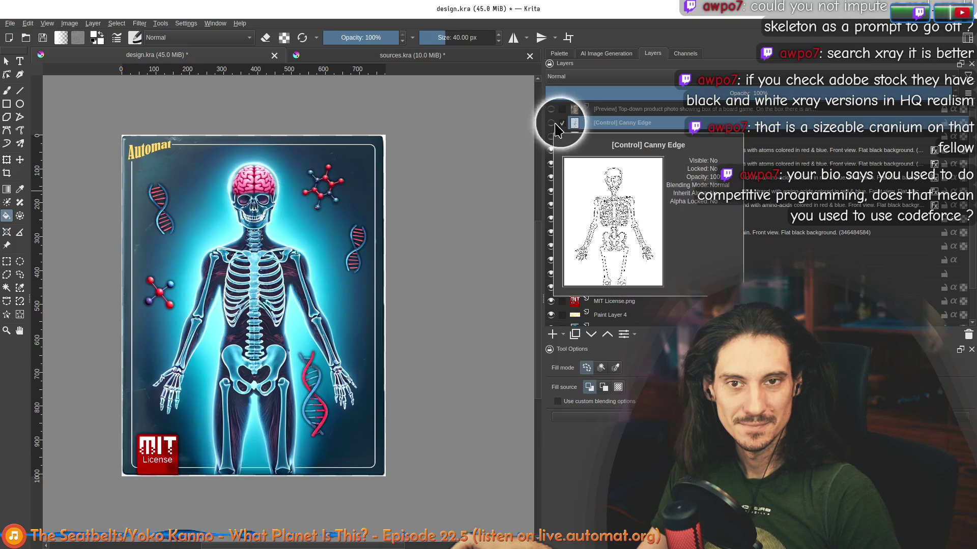
left_click(551, 123)
left_click(550, 124)
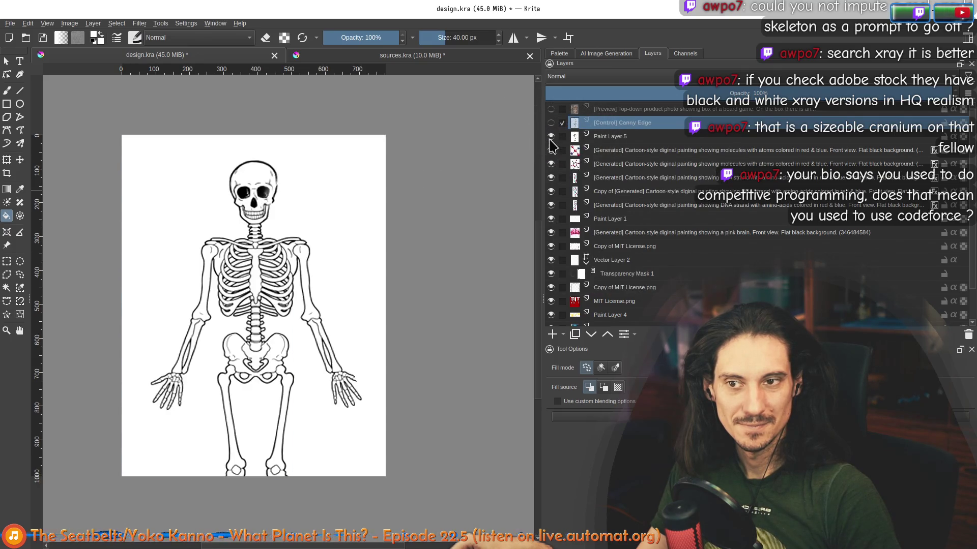
- Try Multiply, Subtract and Inverse Subtract on Paint Layer 5, settle on Divide, then select the generated photo layer
left_click(592, 77)
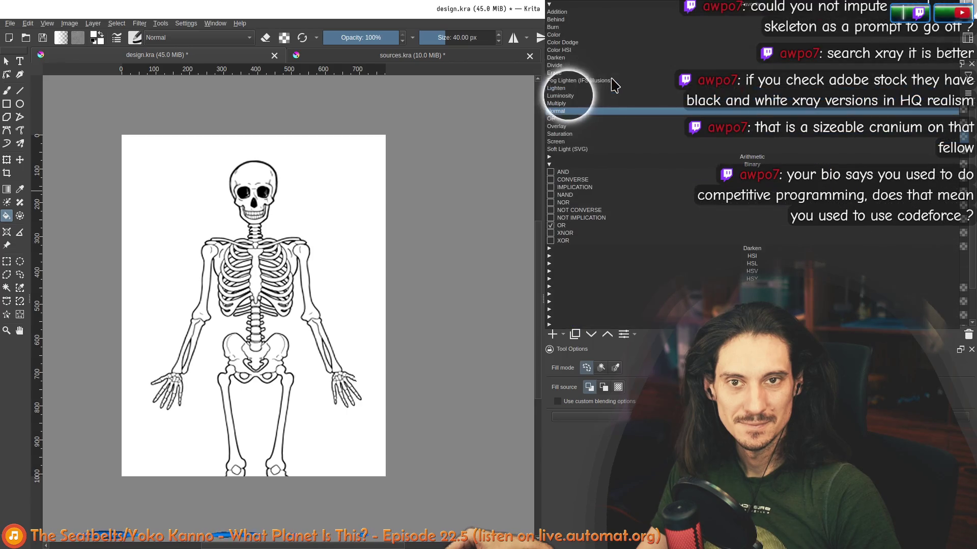
left_click(586, 104)
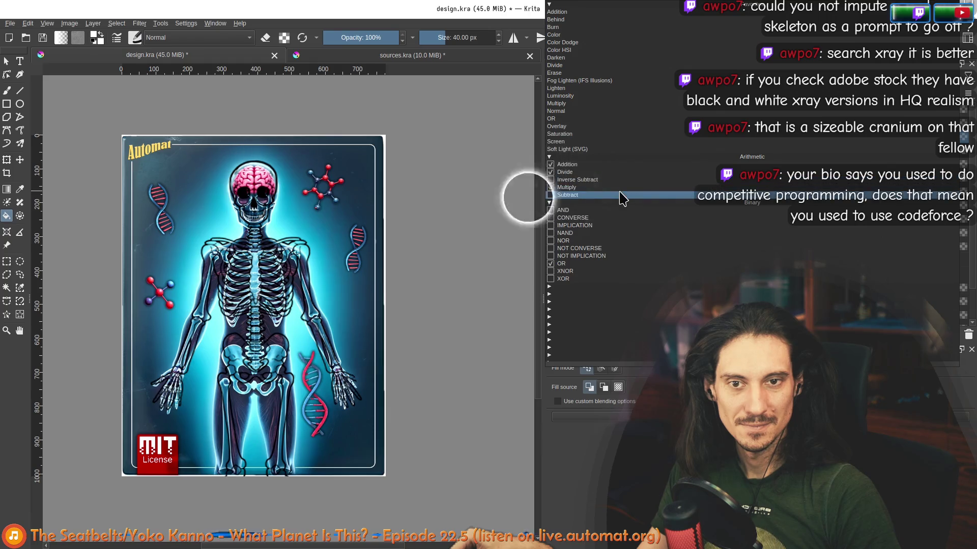
left_click(621, 196)
left_click(592, 78)
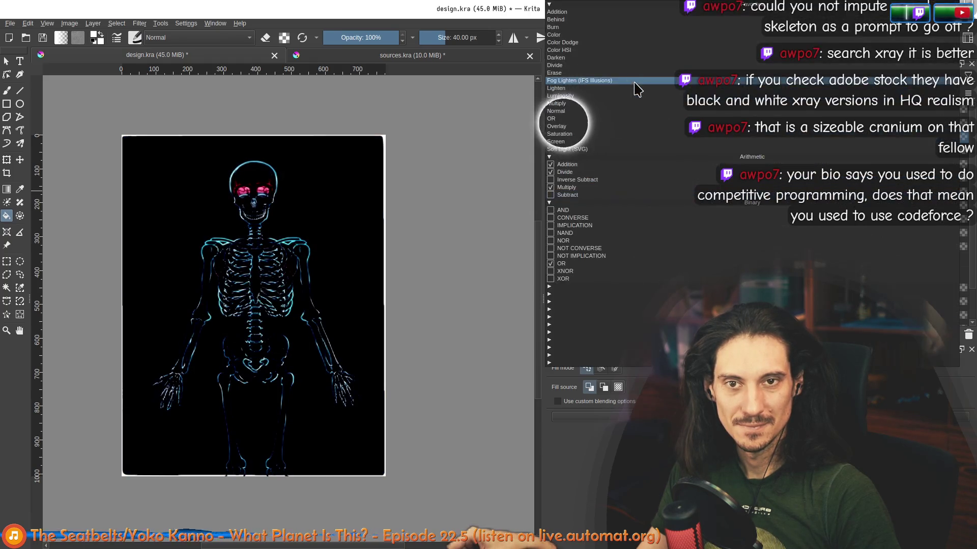
left_click(586, 194)
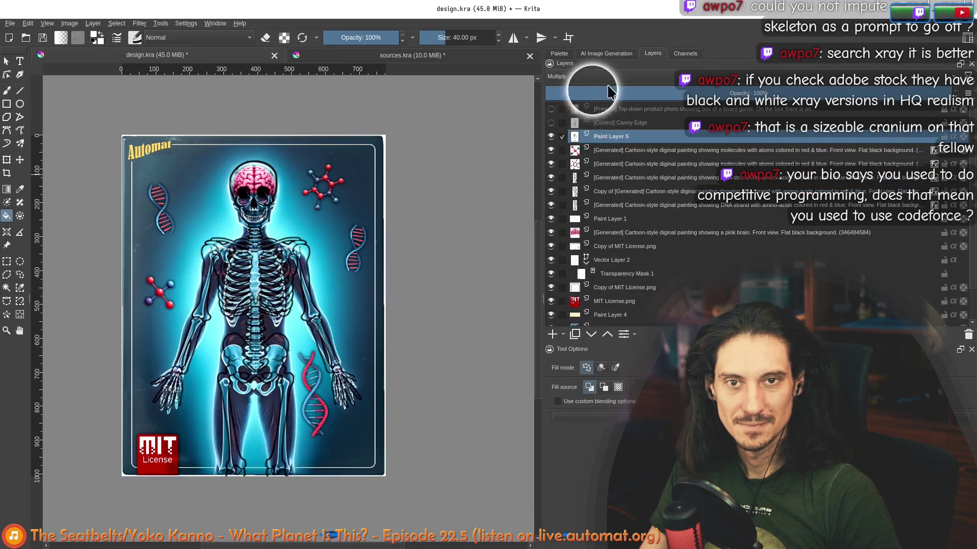
left_click(600, 79)
left_click(600, 183)
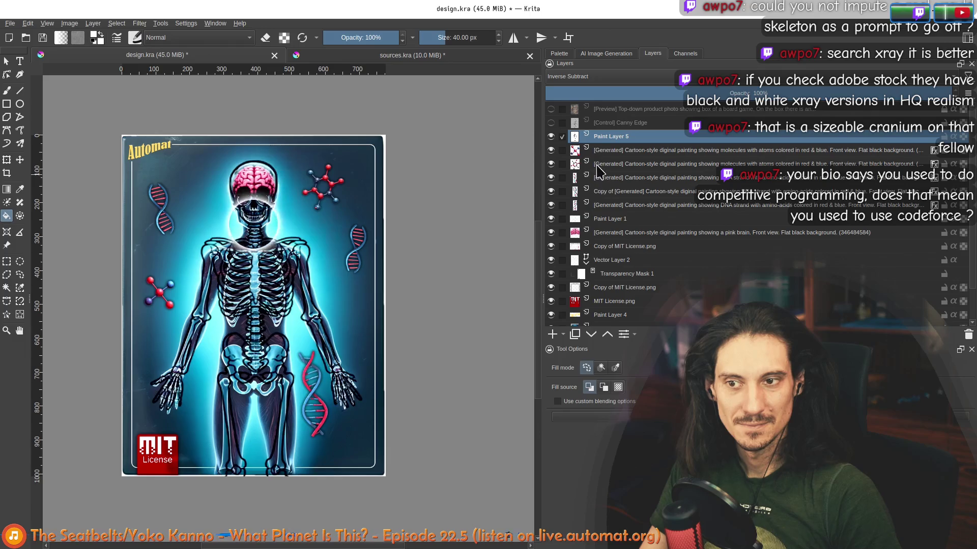
left_click(599, 79)
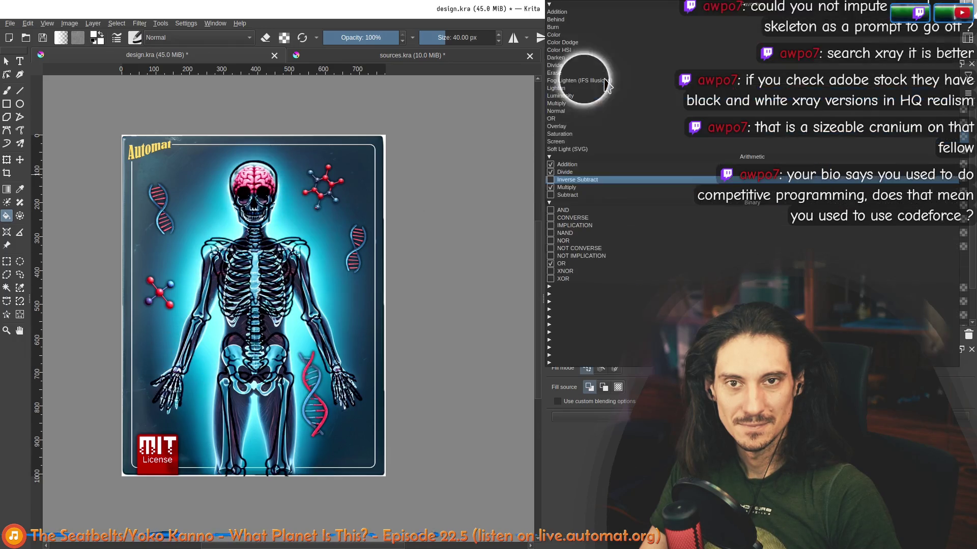
left_click(594, 173)
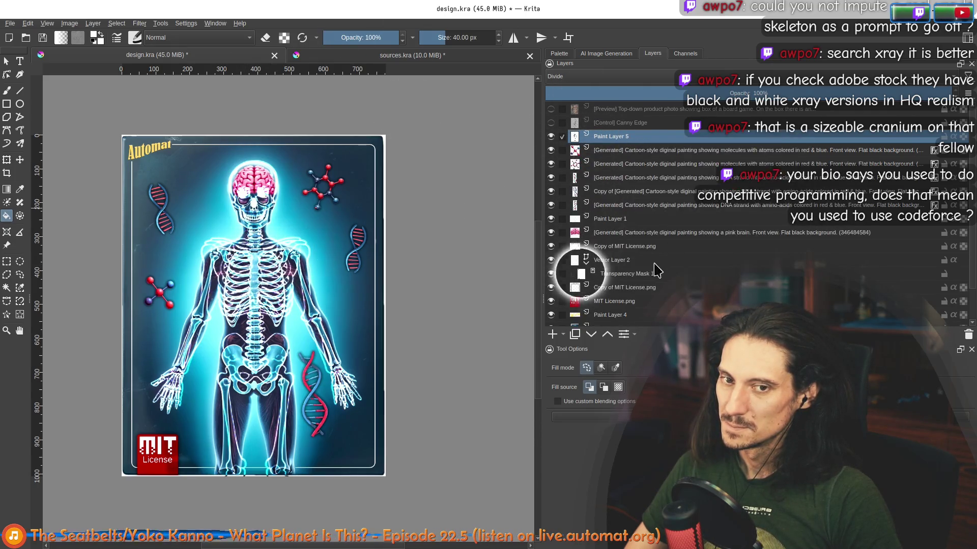
scroll(624, 290, "down", 3)
left_click(625, 292)
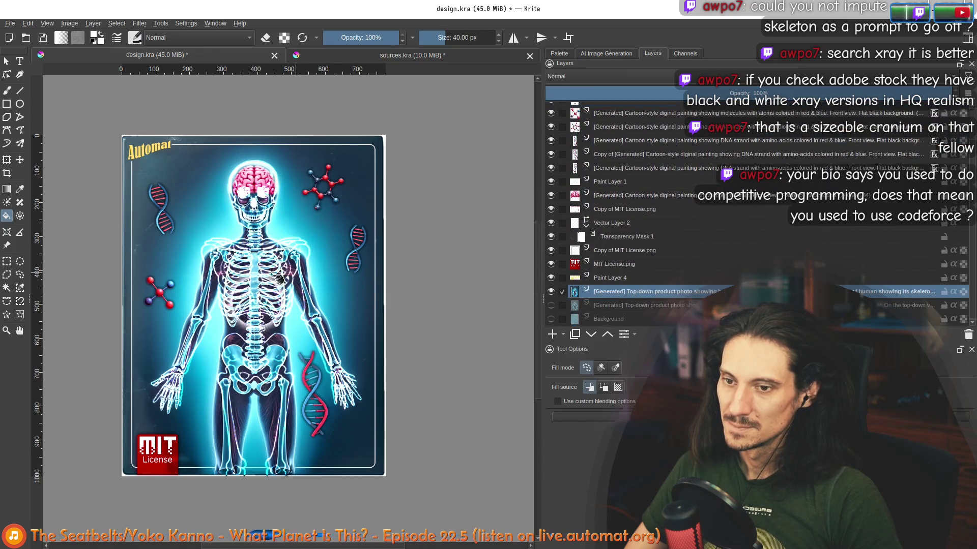
- Duplicate the generated card layer and Smart Patch over the skeleton, leaving a blurred blue silhouette
left_click(574, 334)
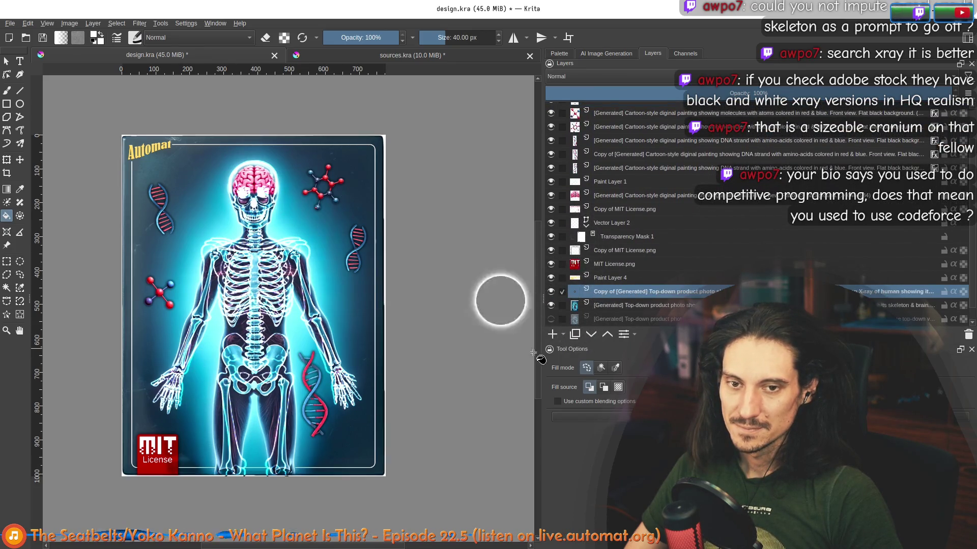
left_click(20, 200)
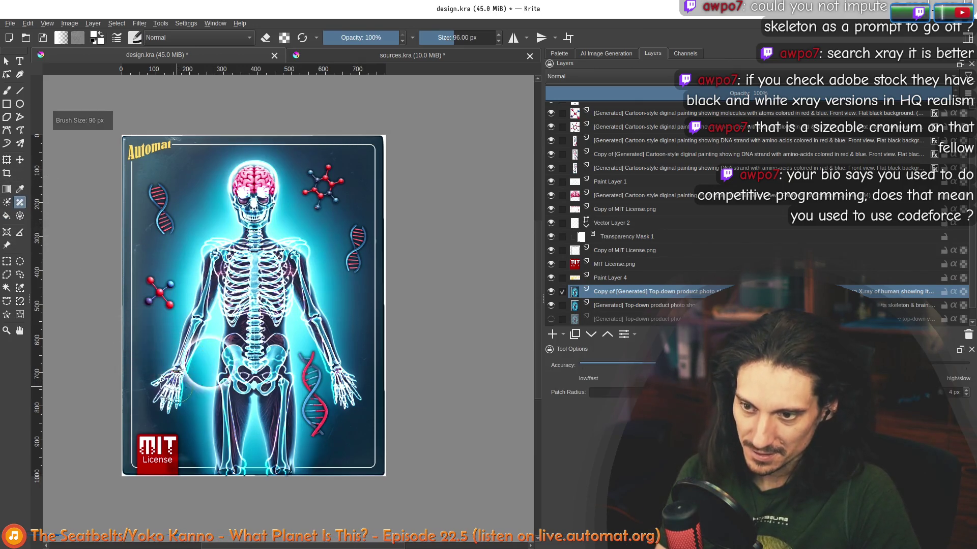
scroll(572, 137, "up", 2)
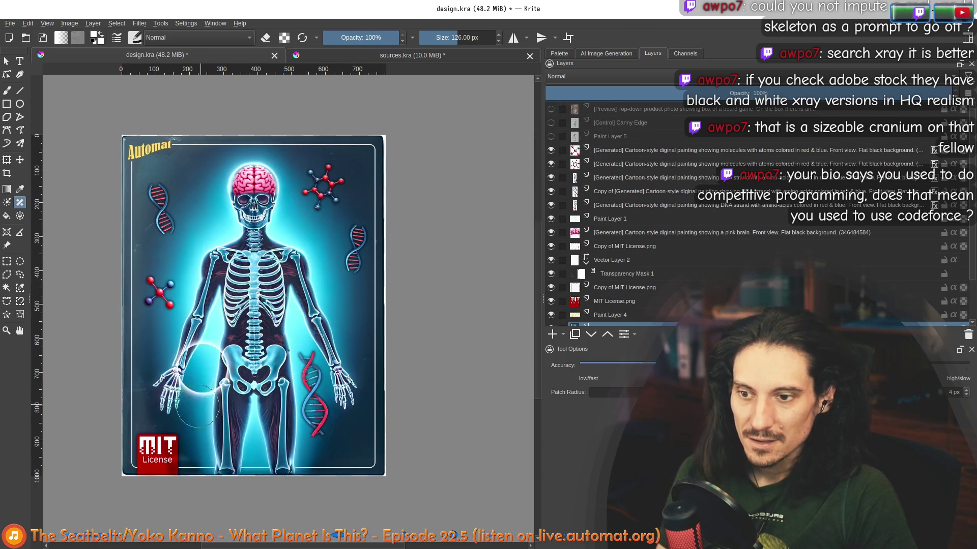
mouse_move(164, 404)
left_mouse_down()
mouse_move(252, 189)
mouse_move(317, 276)
mouse_move(337, 403)
left_mouse_up()
left_click_drag(246, 296, 231, 470)
mouse_move(285, 327)
left_mouse_down()
mouse_move(283, 430)
mouse_move(262, 180)
left_mouse_up()
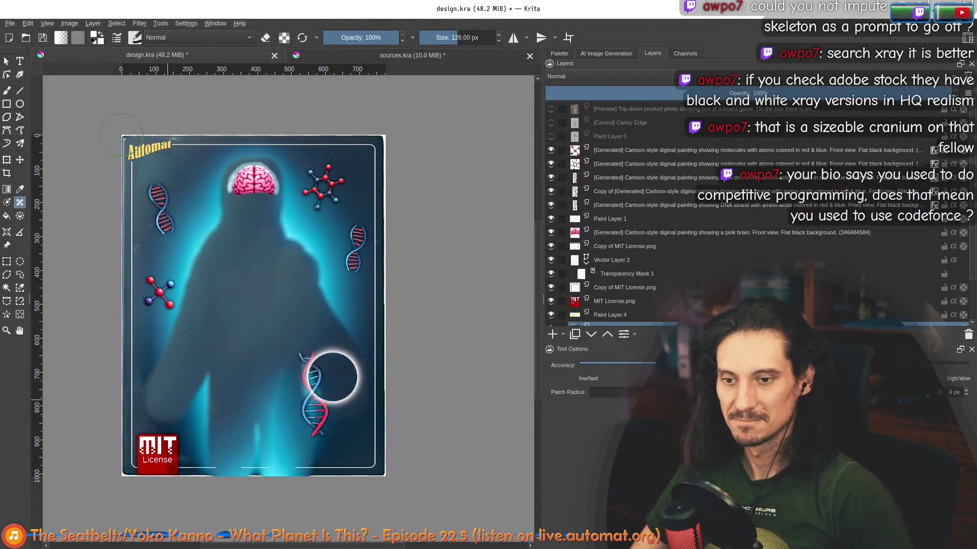
- Select the Canny Edge control layer in the layer list, keeping the skeleton line drawing hidden
left_click(602, 54)
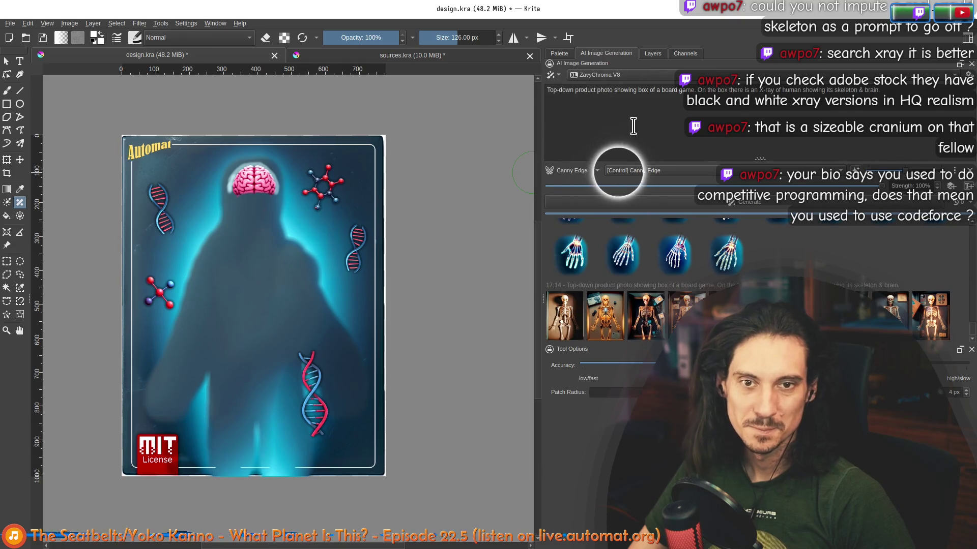
left_click(653, 53)
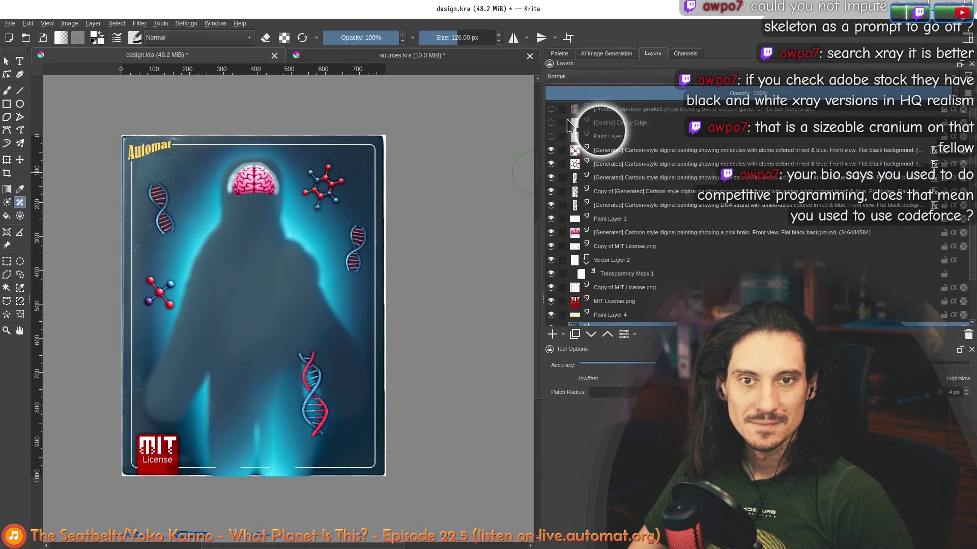
left_click(551, 122)
left_click(622, 122)
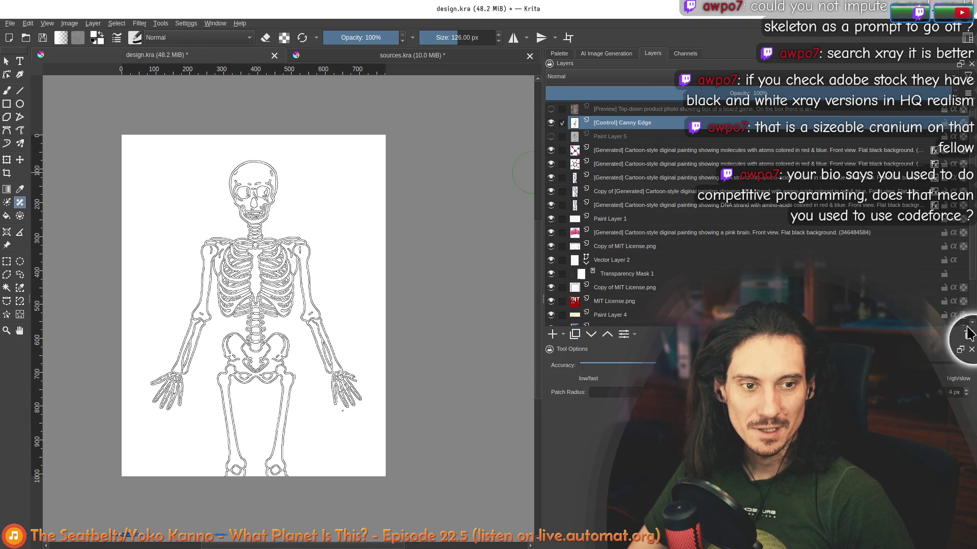
left_click(550, 122)
left_click(604, 54)
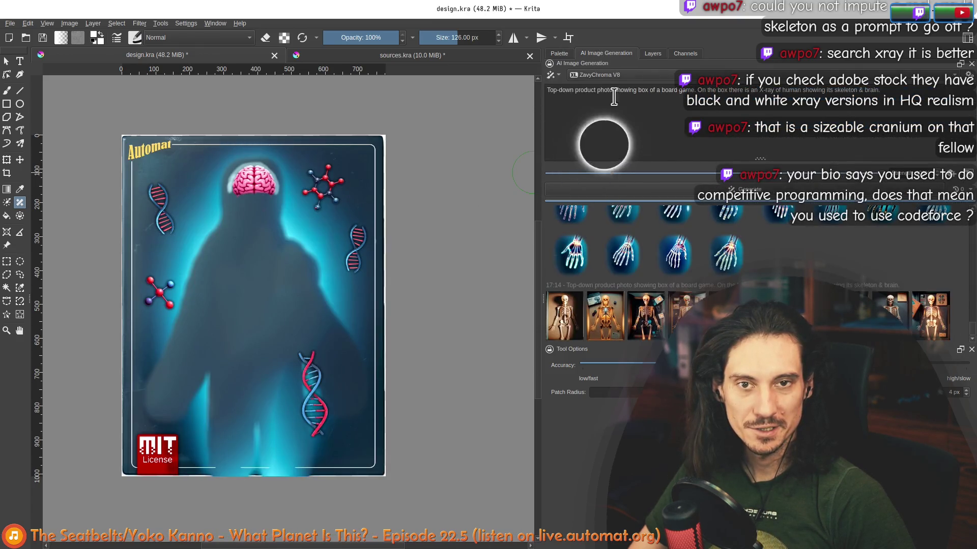
- Add a Canny Edge control kept on Paint Layer 5, generate its edge image of the patched card, and glance at the queue settings
left_click(954, 181)
left_click(594, 174)
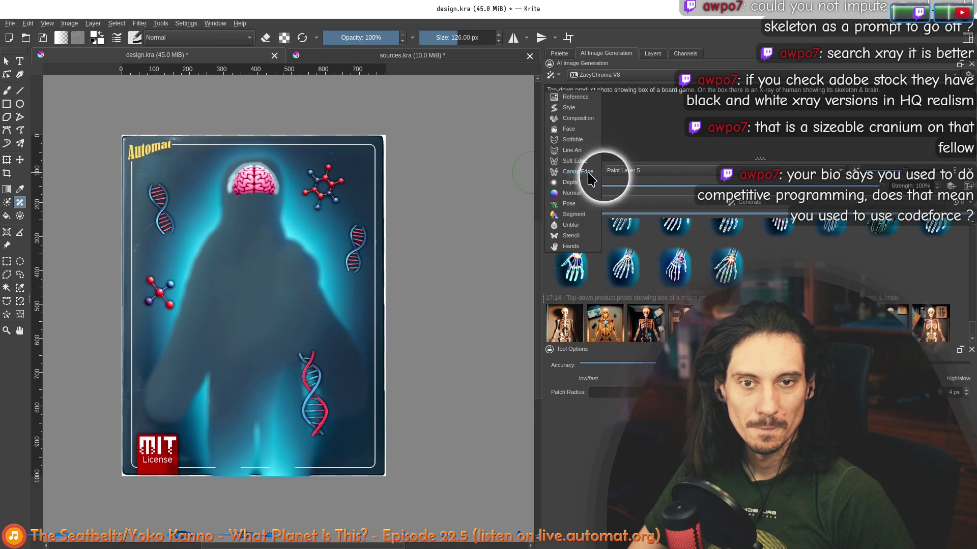
left_click(589, 177)
left_click(618, 172)
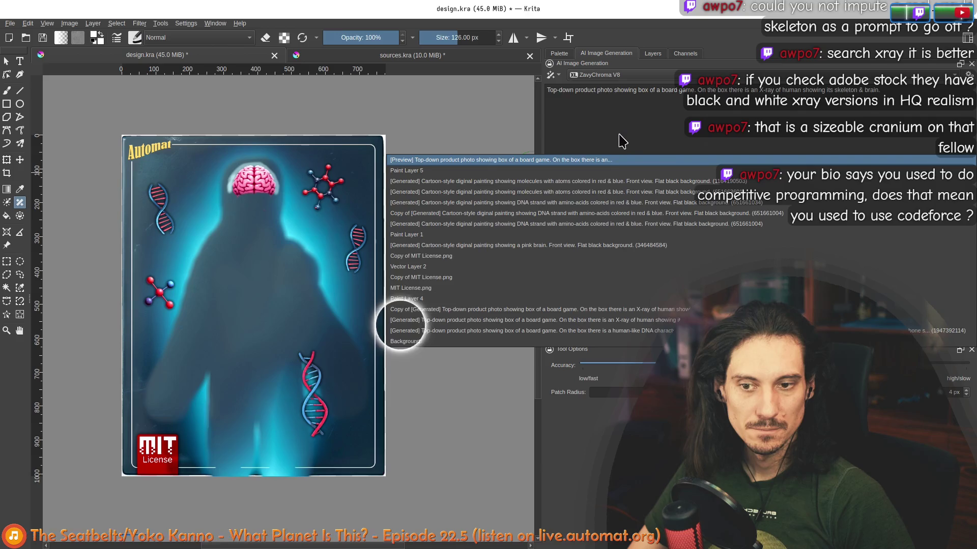
left_click(620, 140)
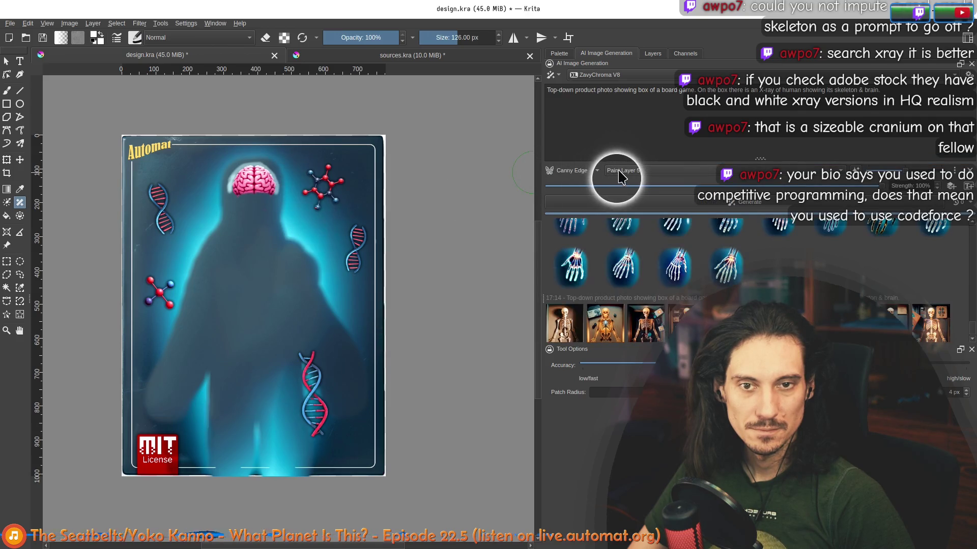
left_click(618, 175)
left_click(627, 137)
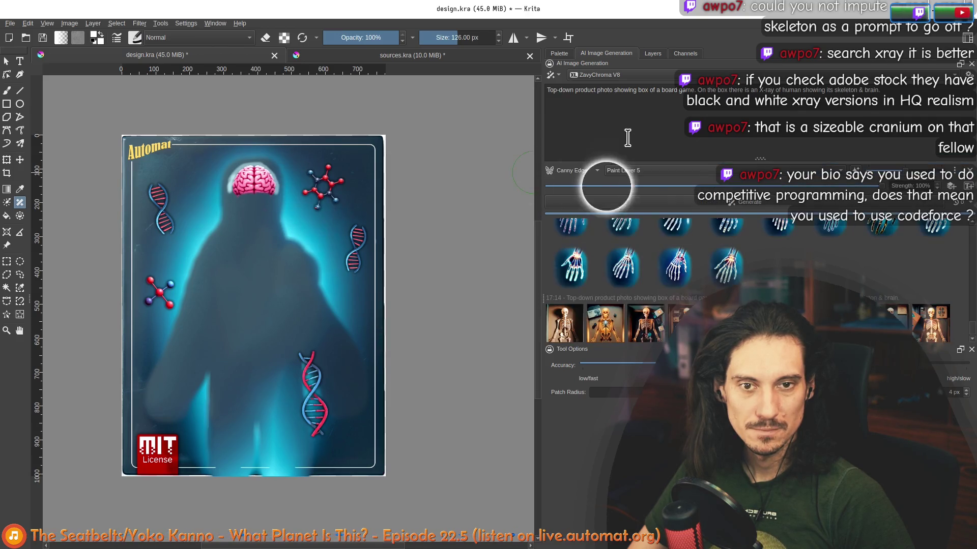
left_click(643, 210)
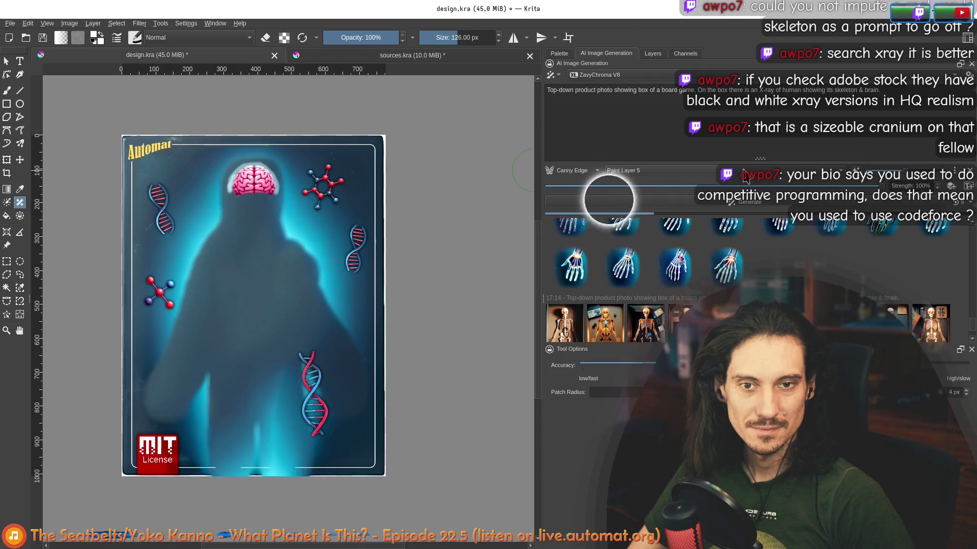
left_click(955, 203)
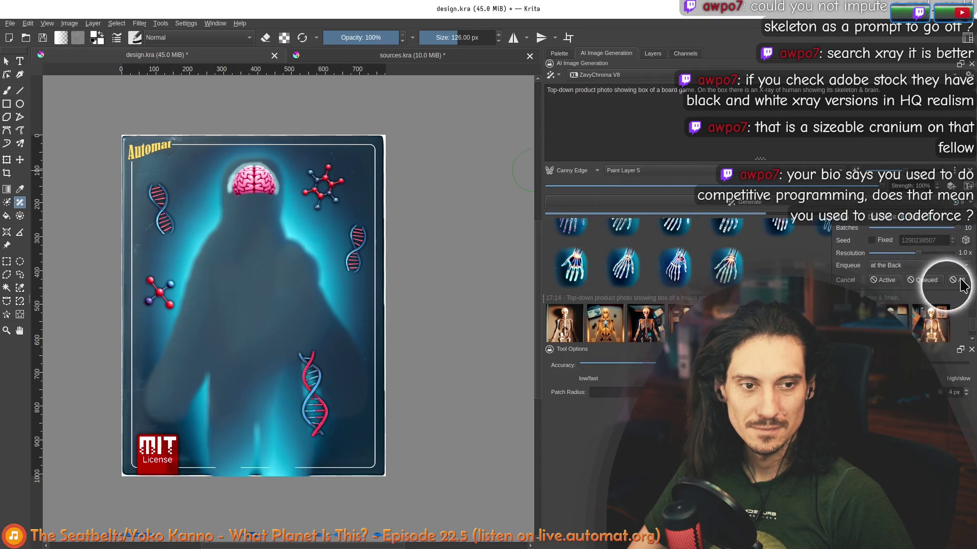
left_click(842, 169)
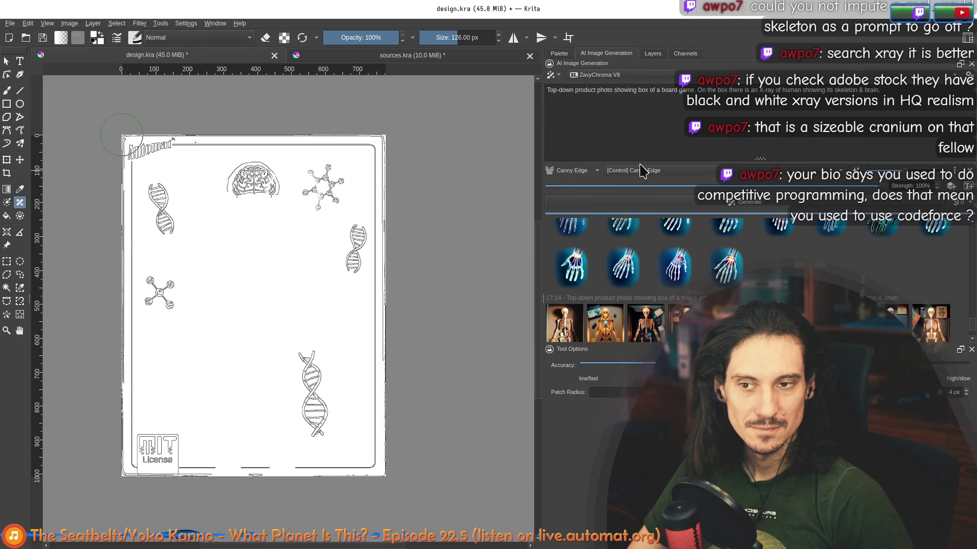
scroll(234, 252, "up", 1)
scroll(233, 252, "down", 1)
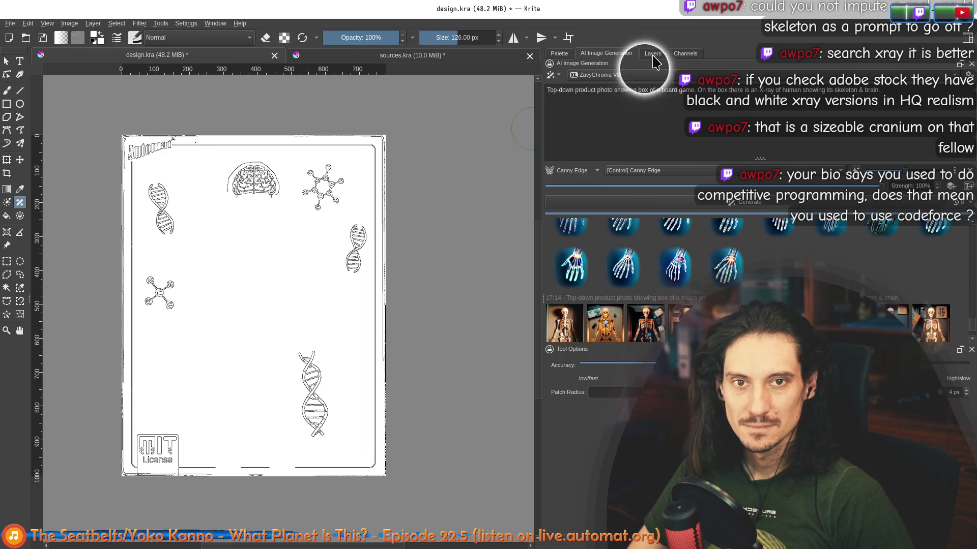
- Set Paint Layer 5 as the control source and generate Canny edge line art from it
left_click(652, 54)
left_click(606, 54)
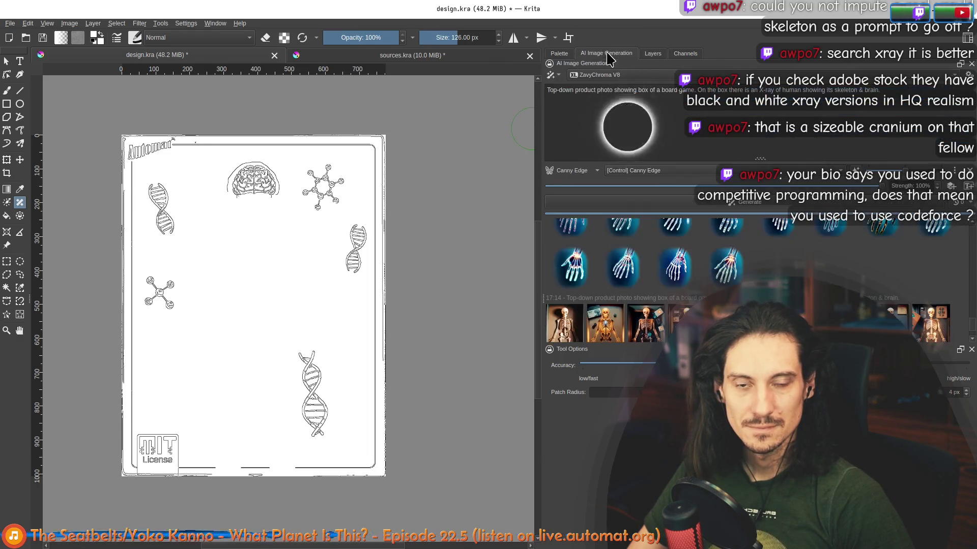
left_click(649, 173)
left_click(630, 192)
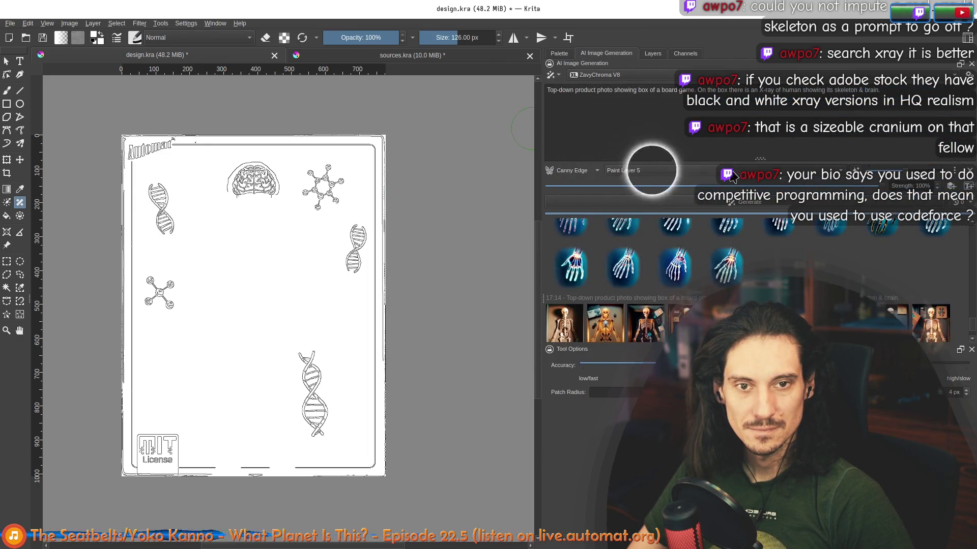
left_click(856, 175)
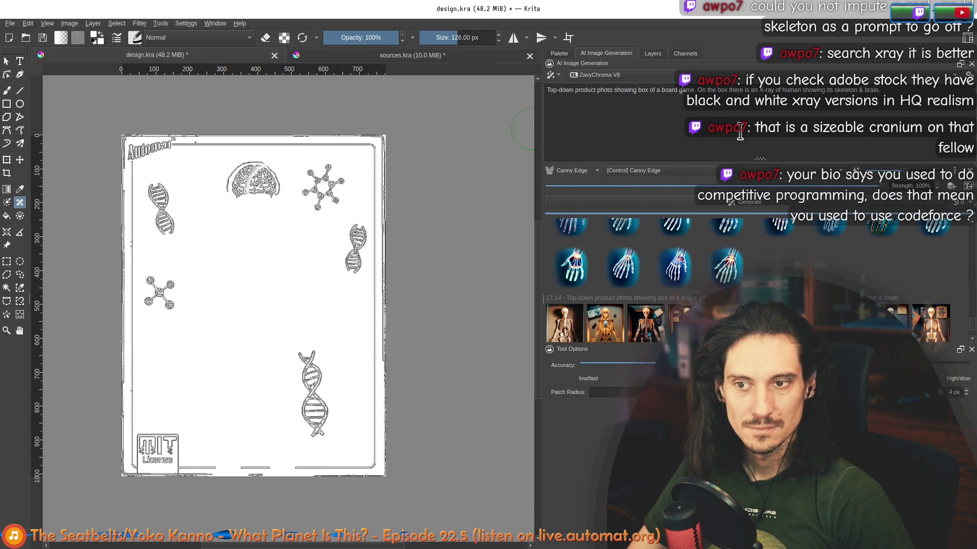
- Delete the old Canny Edge control layers and rebuild the edge line art from Paint Layer 5
left_click(652, 53)
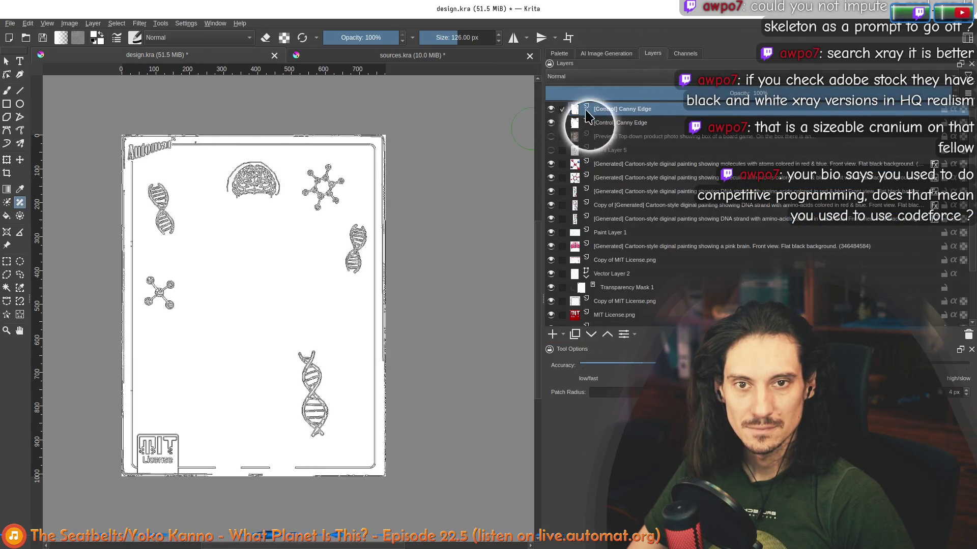
left_click(968, 333)
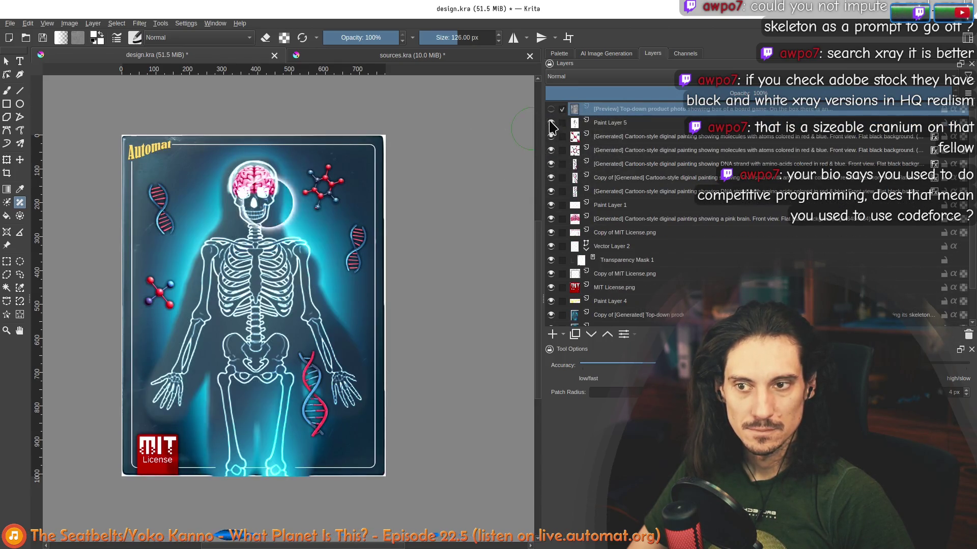
left_click(605, 53)
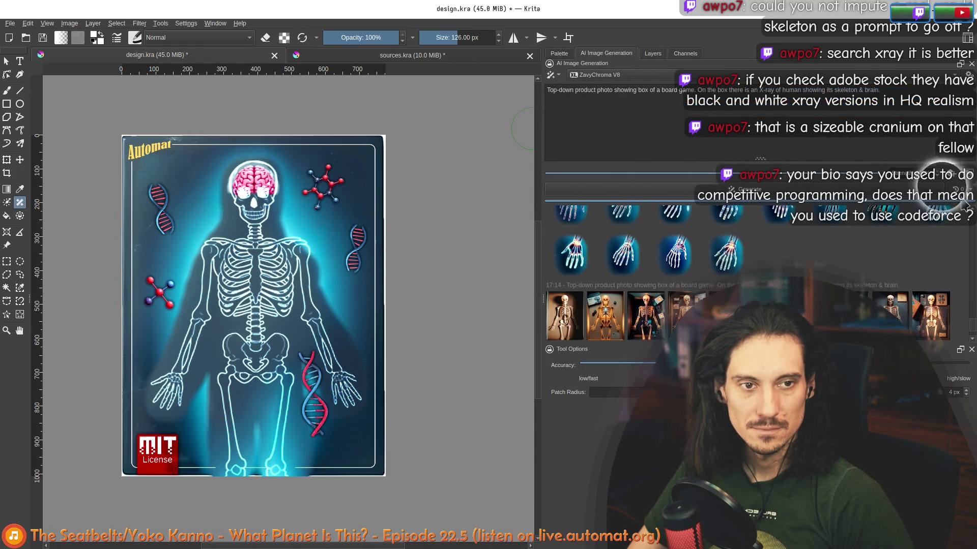
left_click(818, 178)
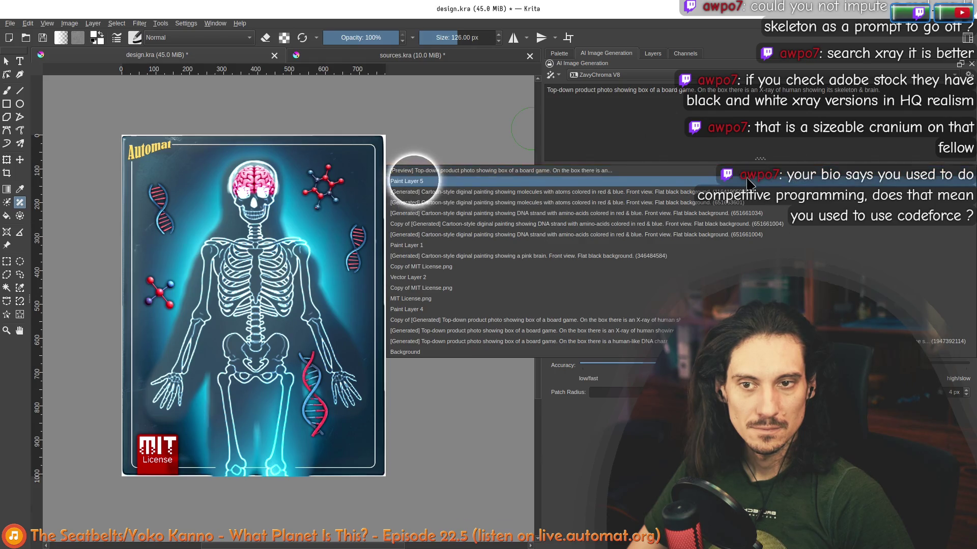
left_click(412, 180)
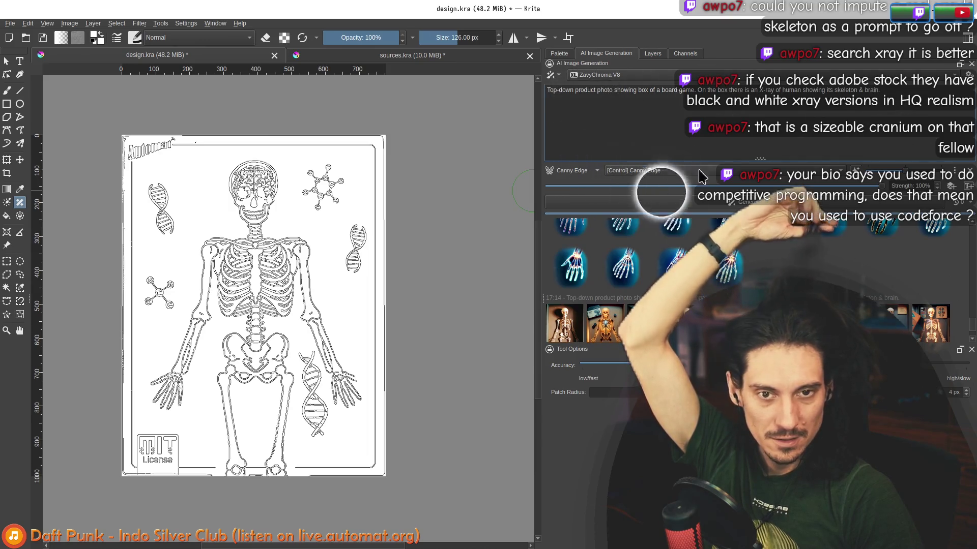
scroll(870, 293, "down", 2)
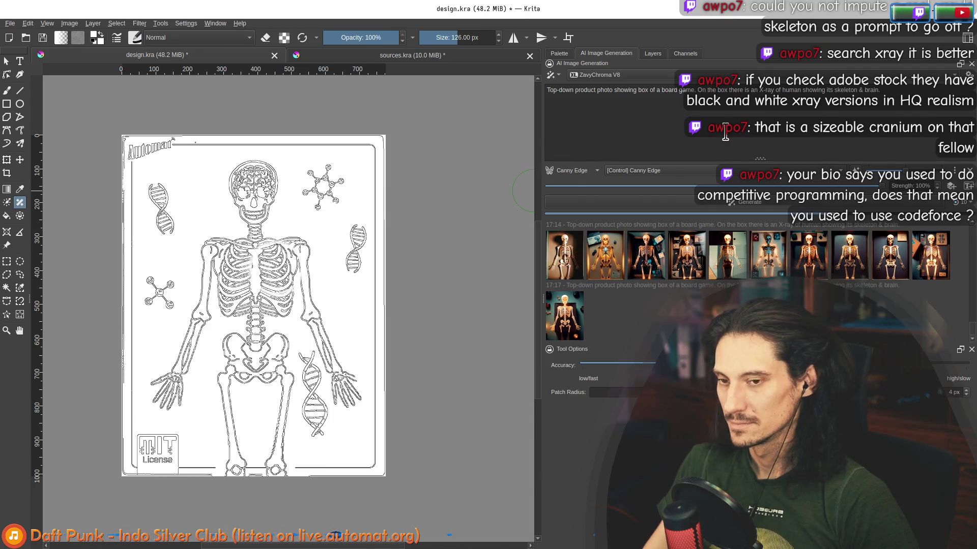
- Hide the Canny Edge line-art layer and preview the second generated skeleton result on the canvas
left_click(653, 53)
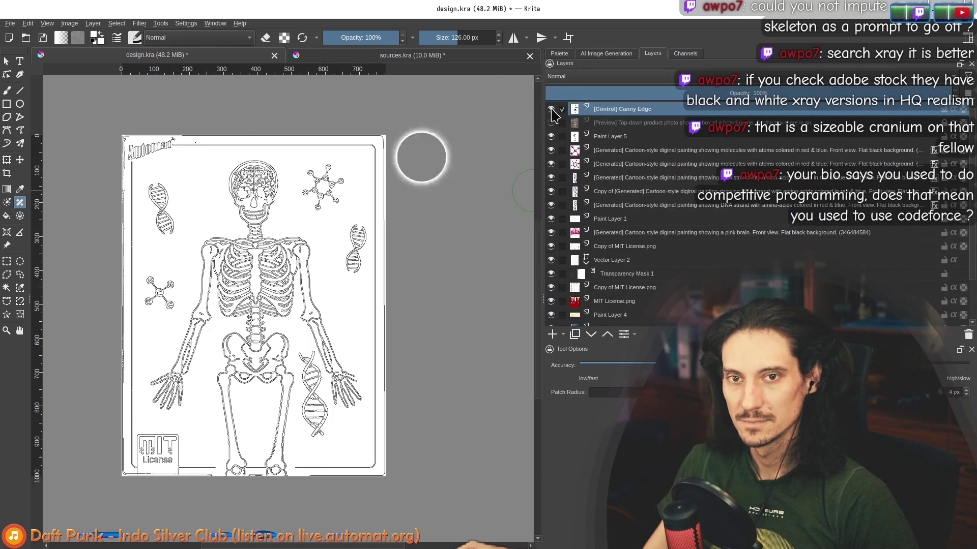
left_click(551, 110)
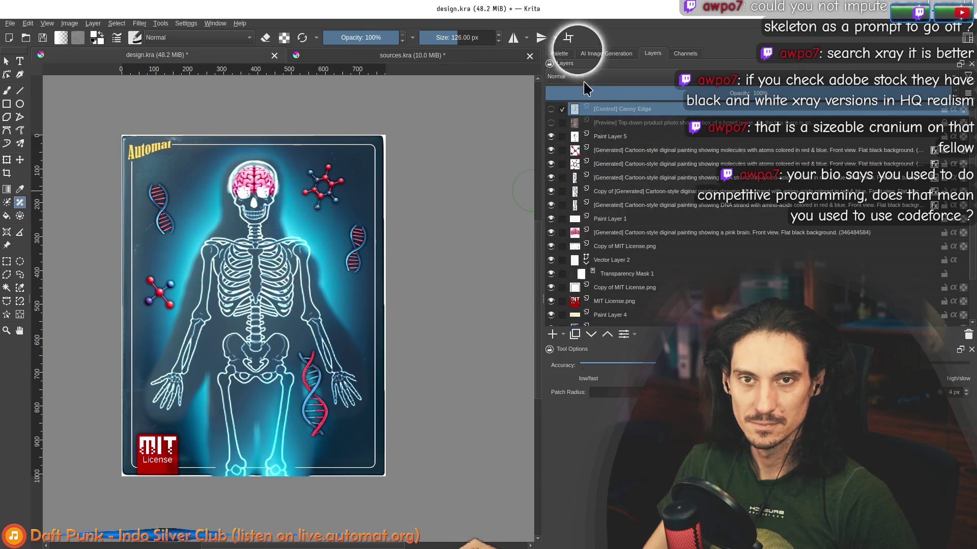
left_click(607, 54)
left_click(564, 313)
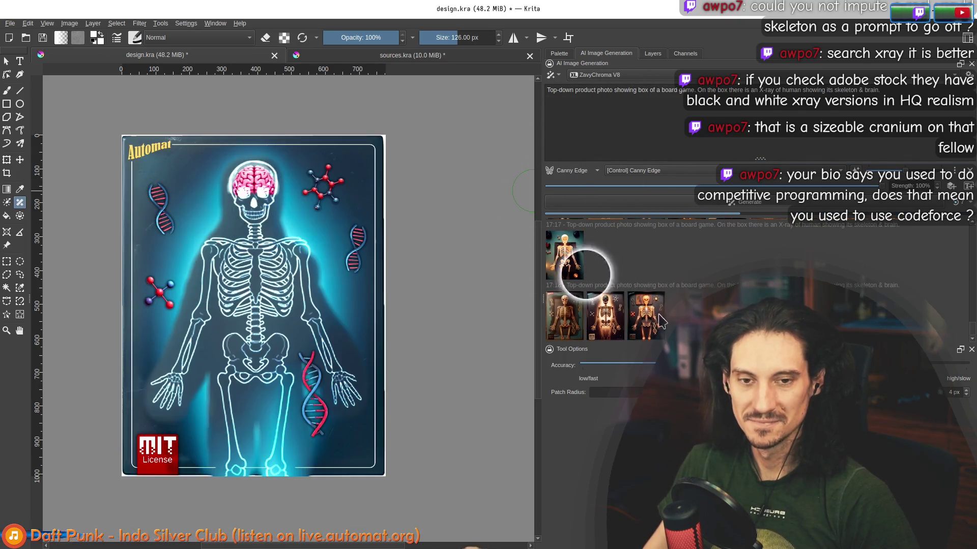
scroll(350, 260, "down", 4)
scroll(349, 260, "up", 4)
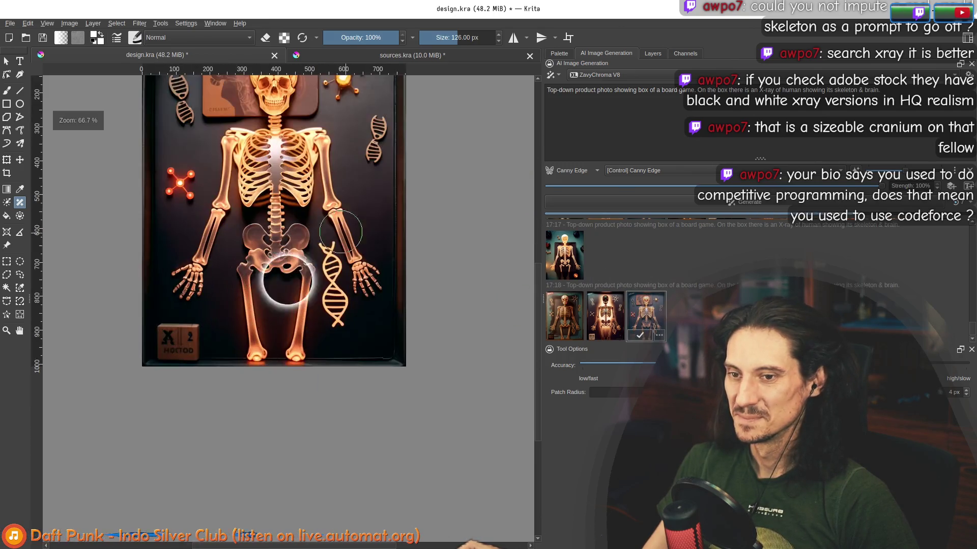
scroll(198, 325, "up", 3)
- Cycle through the generated skeleton results, ending on the teal x-ray skeleton version
left_click(603, 309)
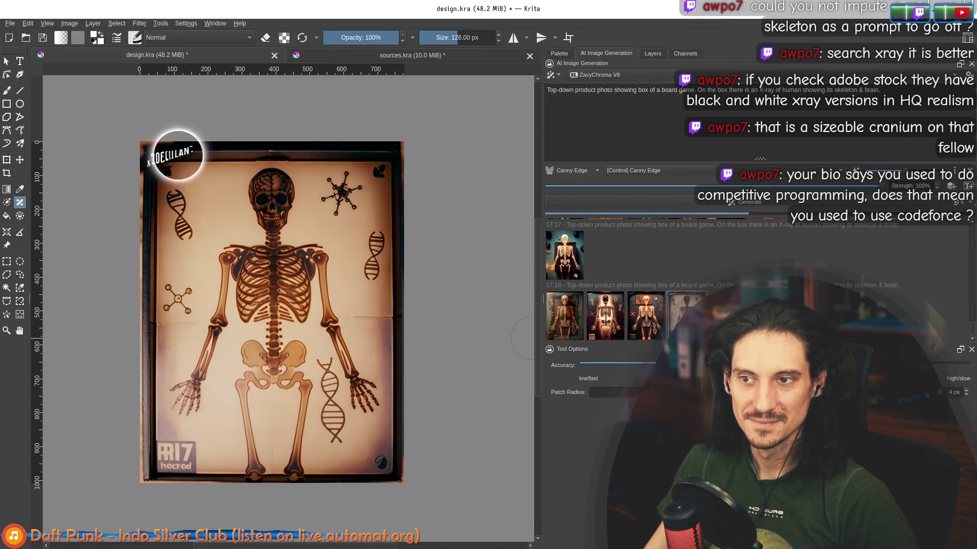
left_click(569, 317)
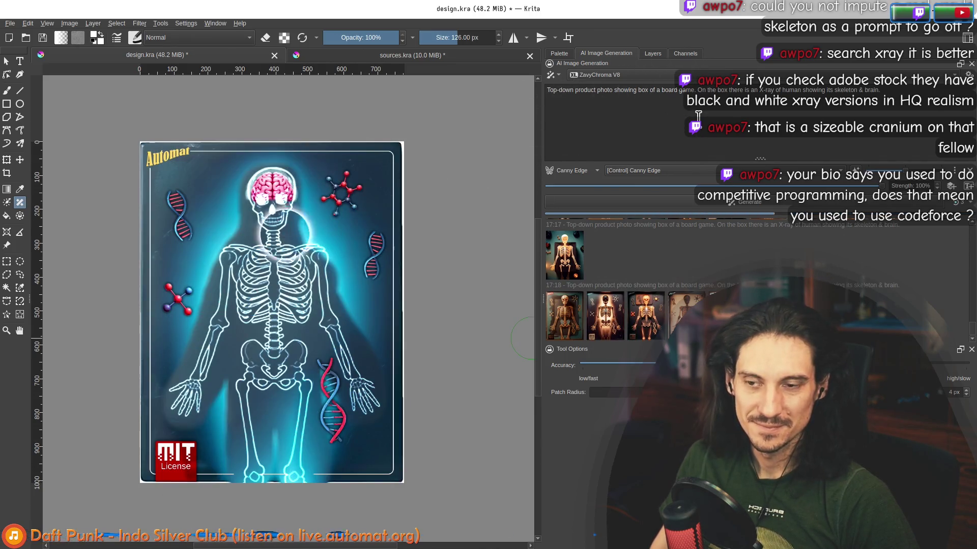
- Select the generated top-down skeleton layer and hide Paint Layer 5 after comparing
left_click(652, 53)
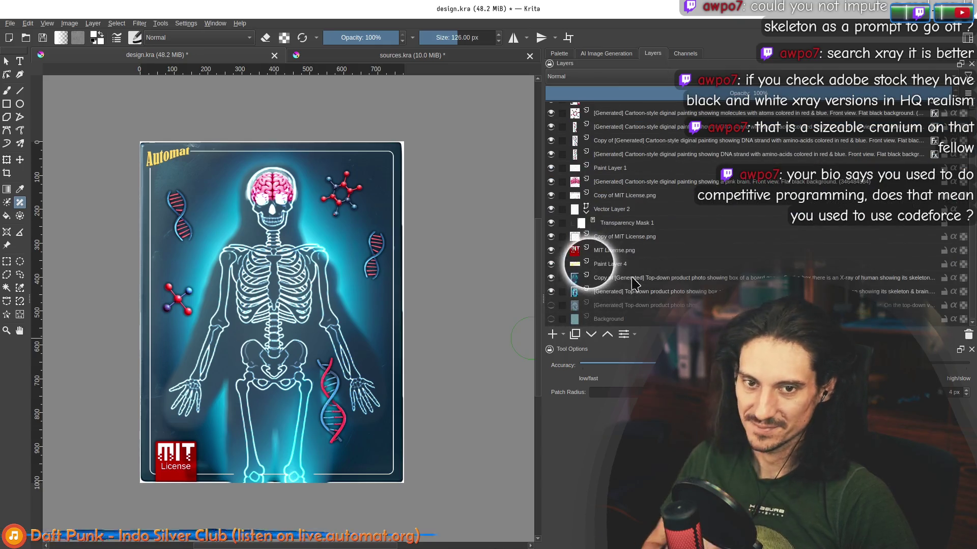
left_click(633, 283)
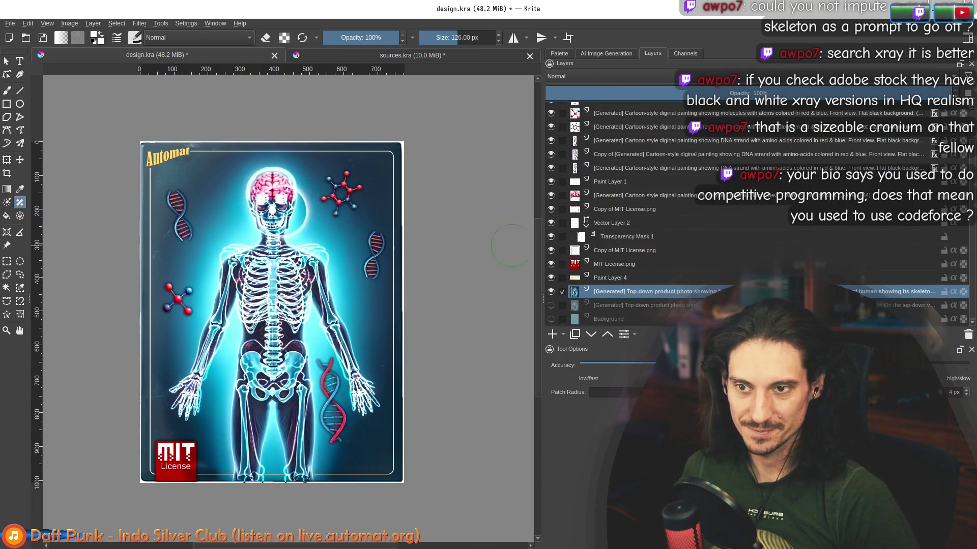
scroll(565, 153, "up", 2)
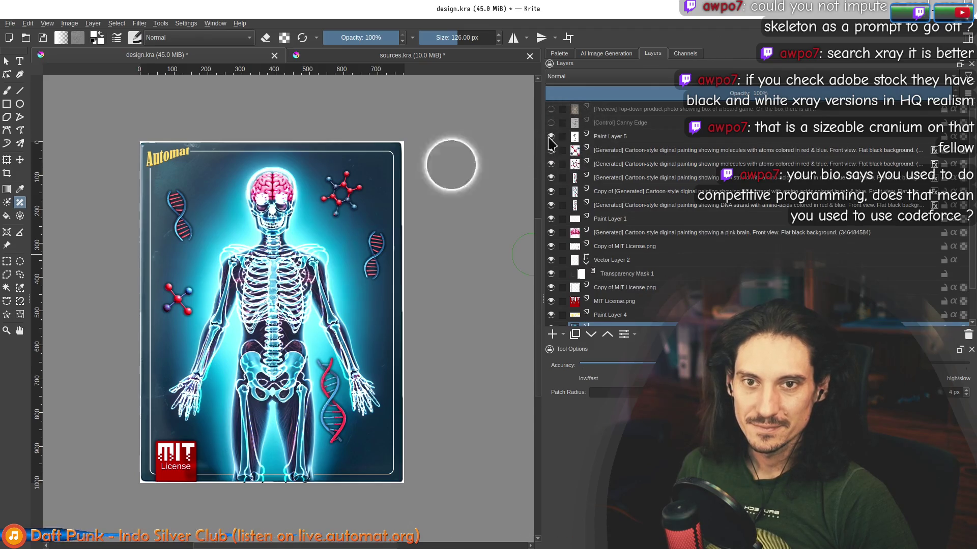
left_click(551, 137)
left_click(550, 137)
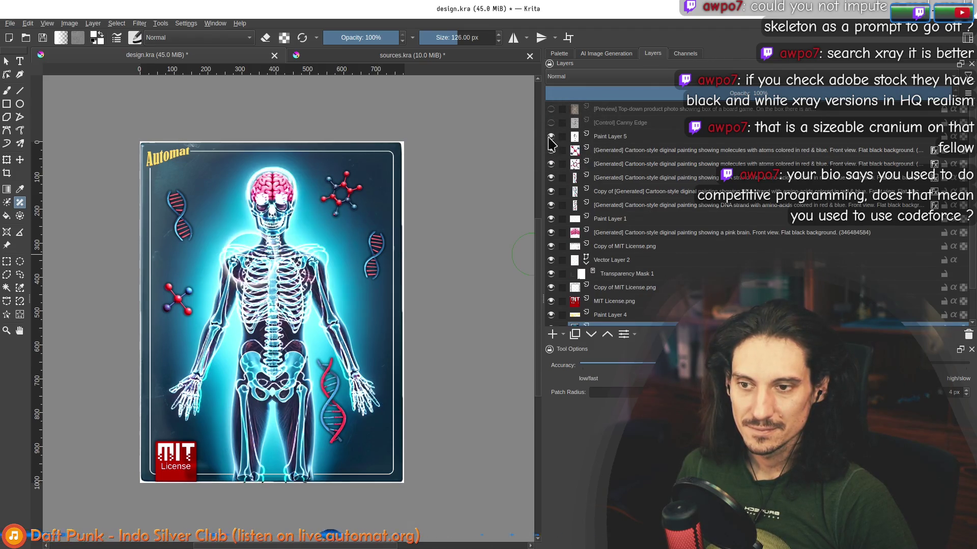
left_click(551, 138)
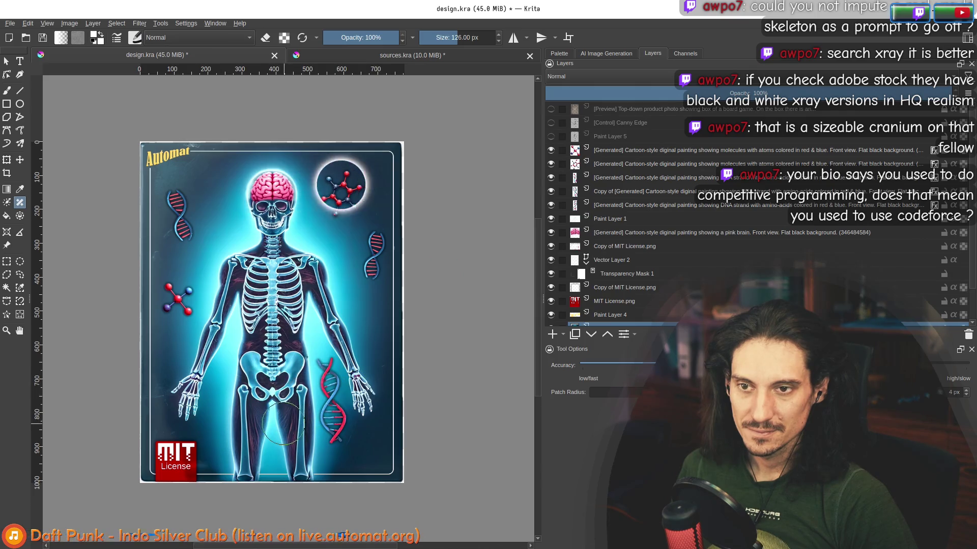
scroll(569, 294, "down", 2)
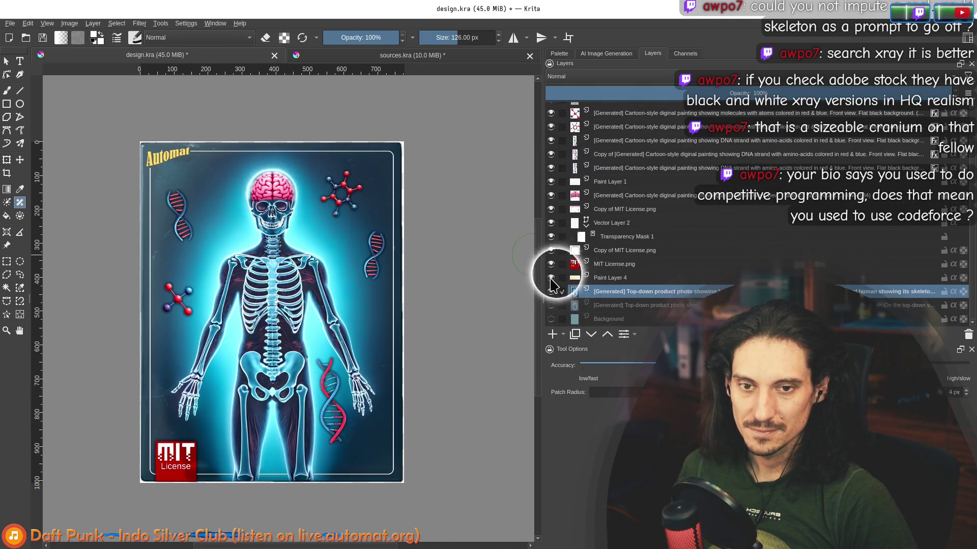
- Hide the MIT License.png layer, keep Paint Layer 4 visible, and switch to the sources.kra document
left_click(550, 277)
left_click(550, 263)
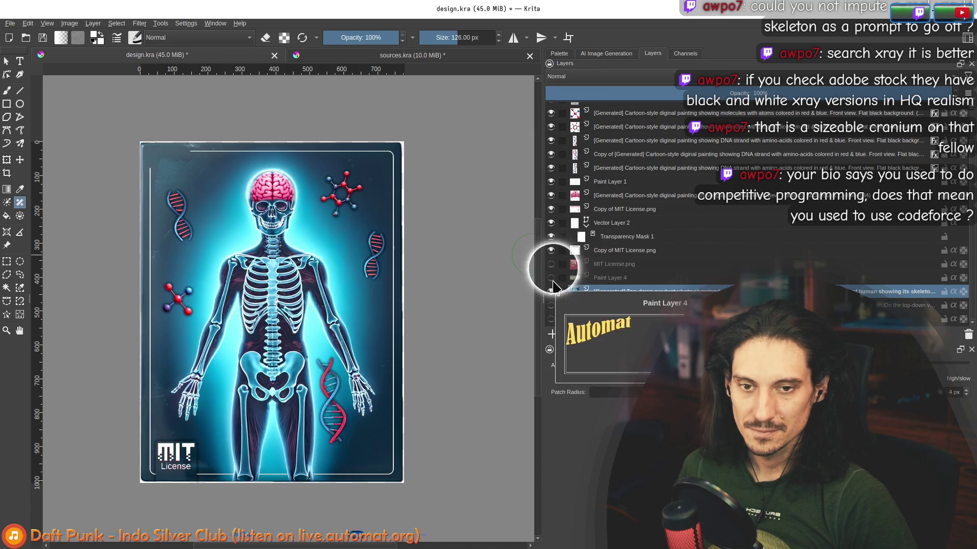
left_click(550, 276)
left_click(374, 56)
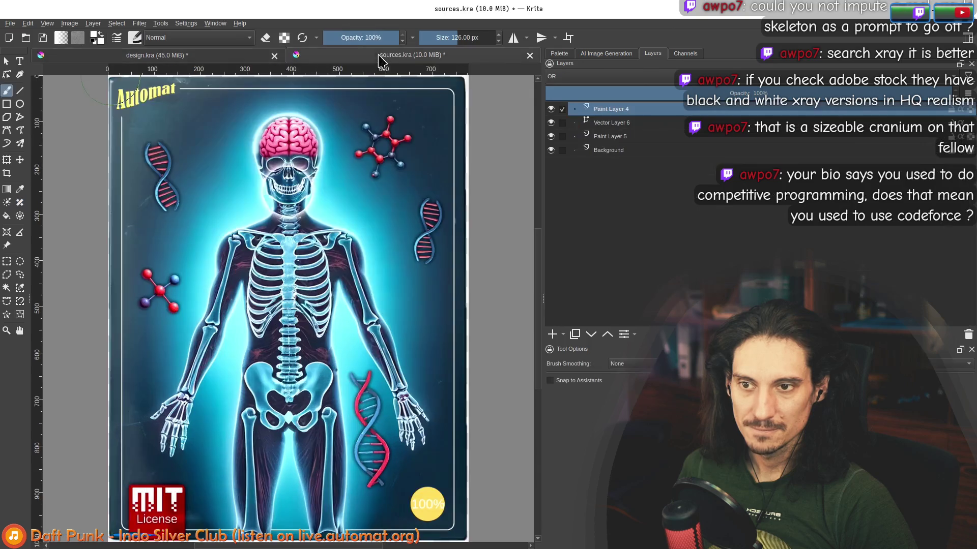
- Close sources.kra discarding changes and hide every layer except the generated blue skeleton
left_click(530, 55)
left_click(504, 298)
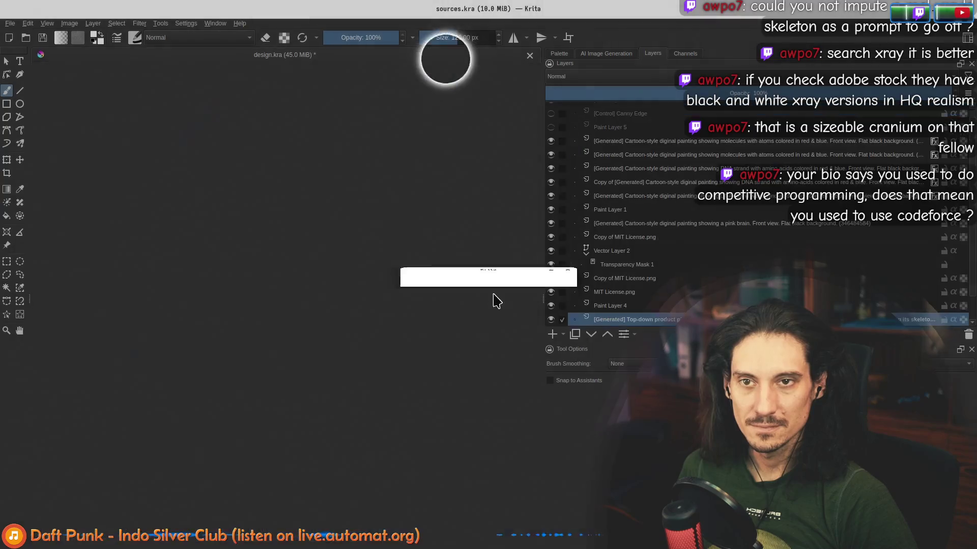
left_click_drag(551, 305, 553, 132)
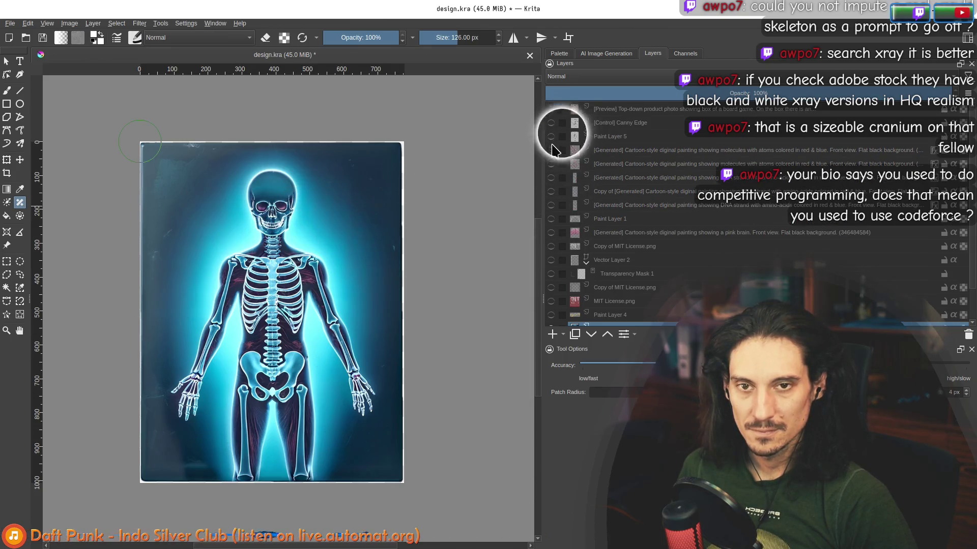
scroll(693, 234, "down", 1)
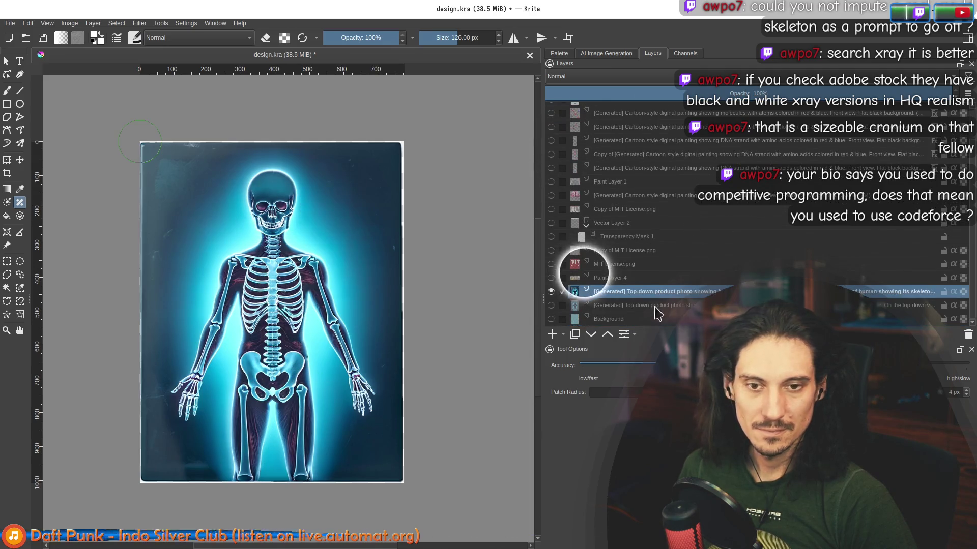
scroll(197, 241, "down", 3)
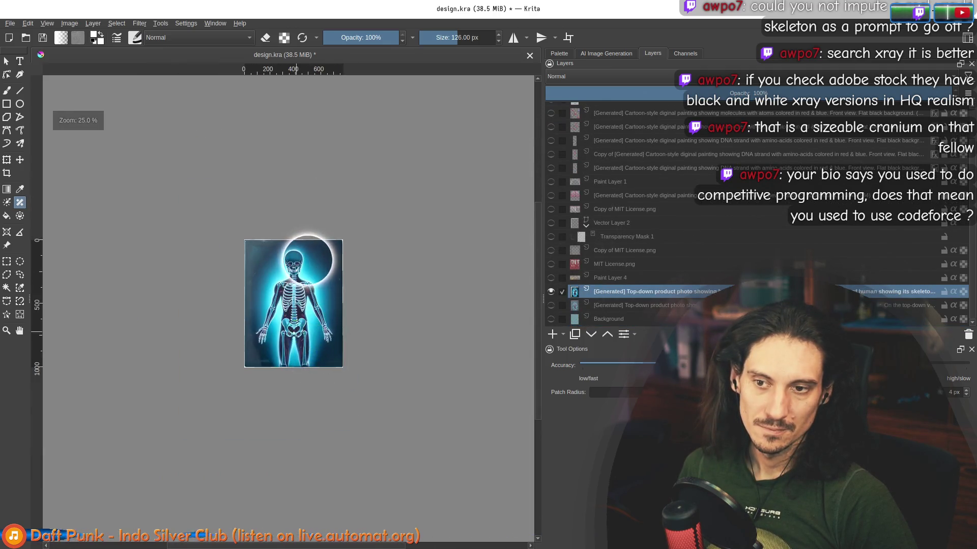
scroll(309, 261, "up", 3)
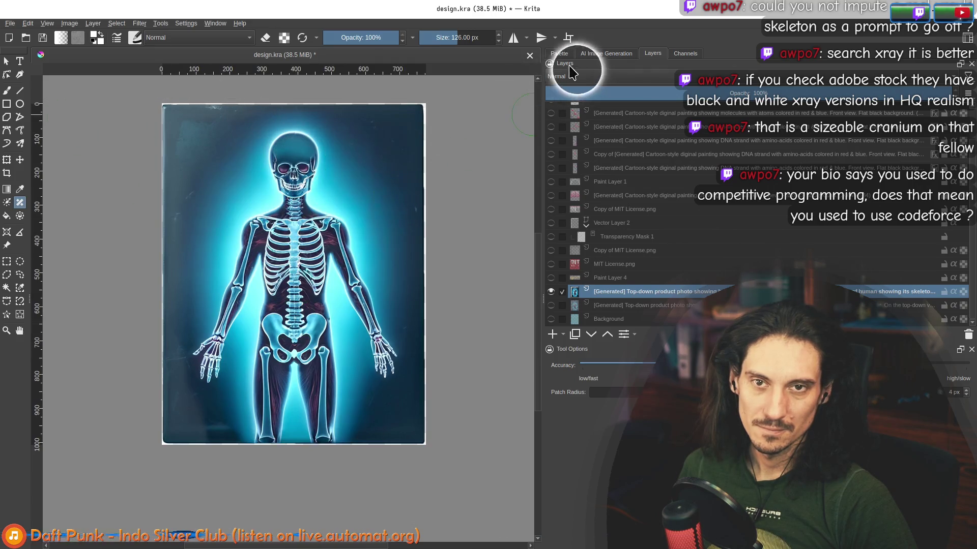
left_click(606, 52)
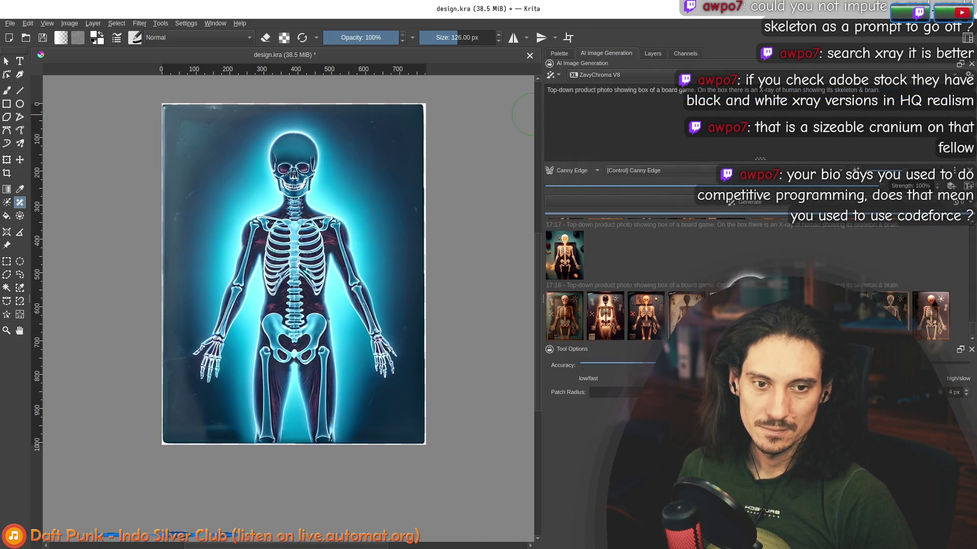
left_click(10, 23)
- Export the isolated skeleton as PNG file just blue.png and show its folder in the file manager
left_click(42, 120)
left_click(365, 376)
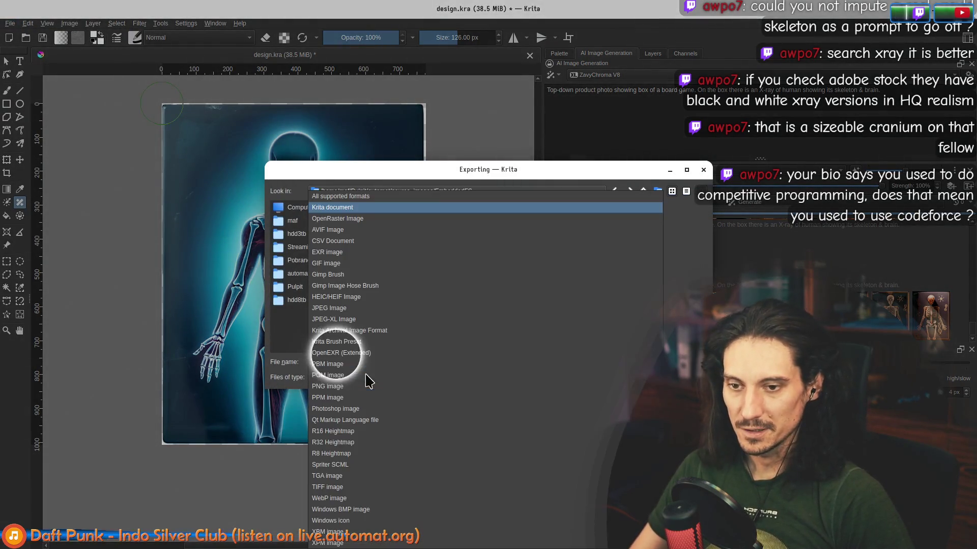
left_click(348, 386)
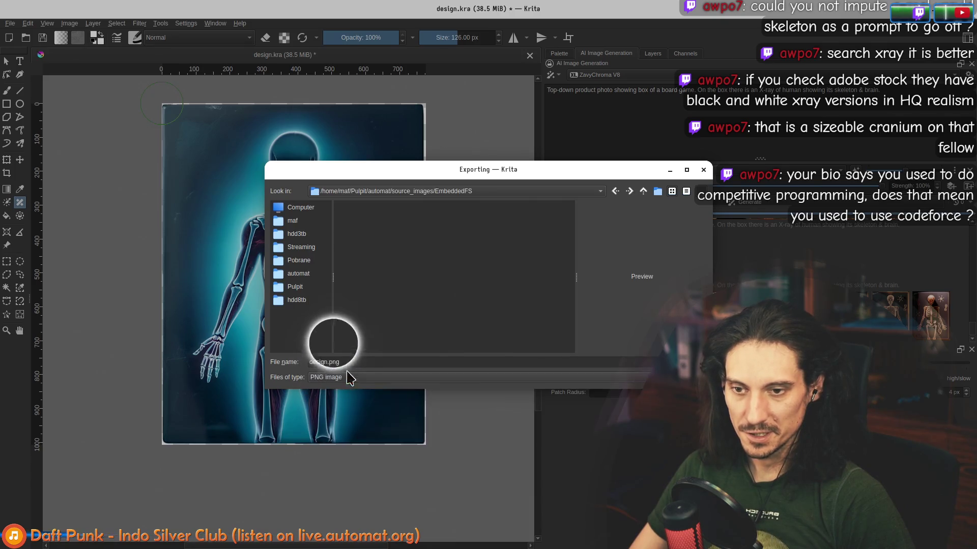
key("ctrl+a")
key("BackSpace")
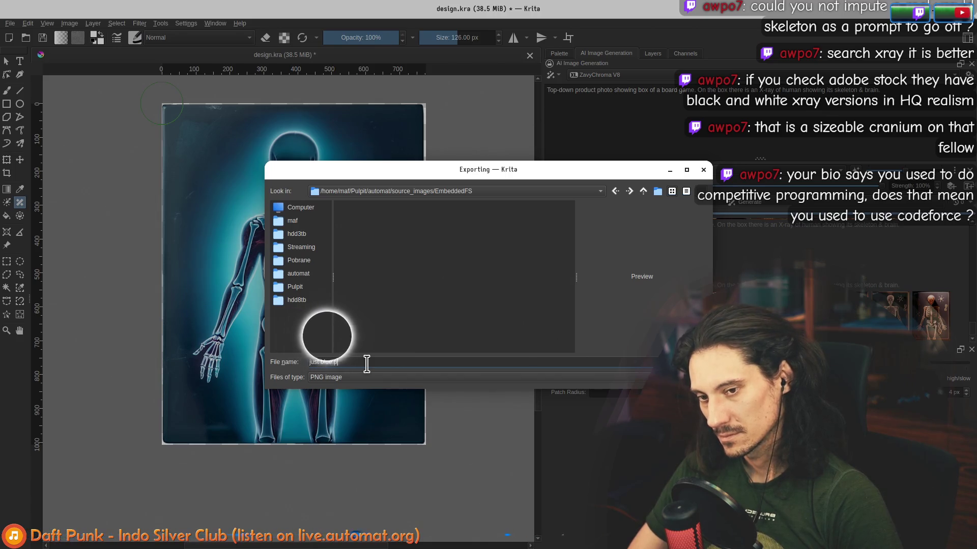
left_click(675, 361)
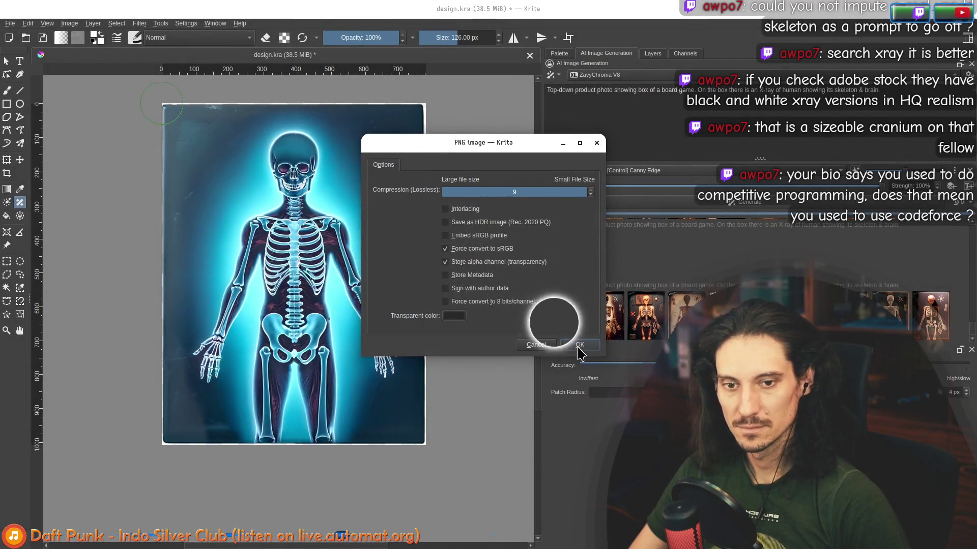
left_click(579, 345)
key("alt+Tab")
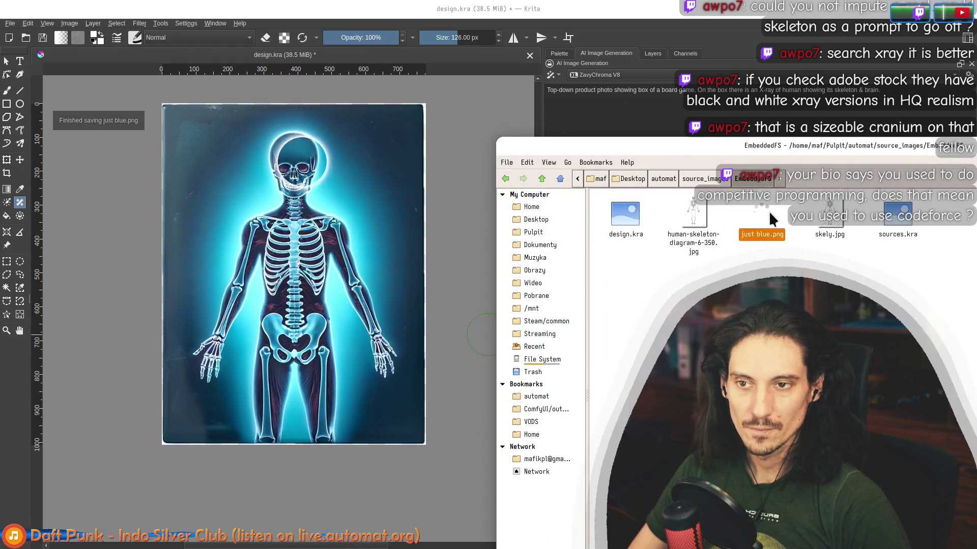
- View just blue.png in Gwenview, then drop it into the Gemini prompt in Chrome
double_click(763, 218)
left_click_drag(443, 150, 446, 74)
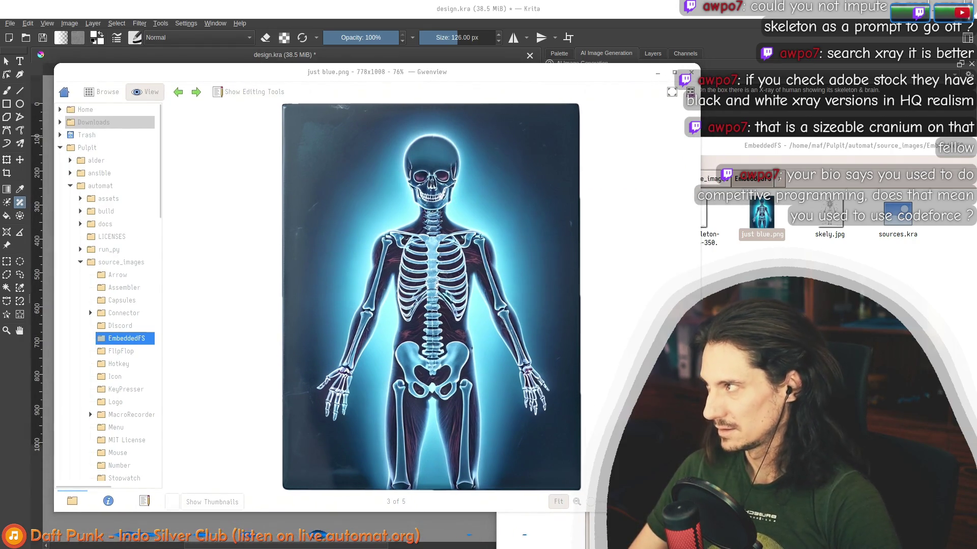
mouse_move(755, 218)
left_mouse_down()
mouse_move(440, 274)
mouse_move(486, 260)
left_mouse_up()
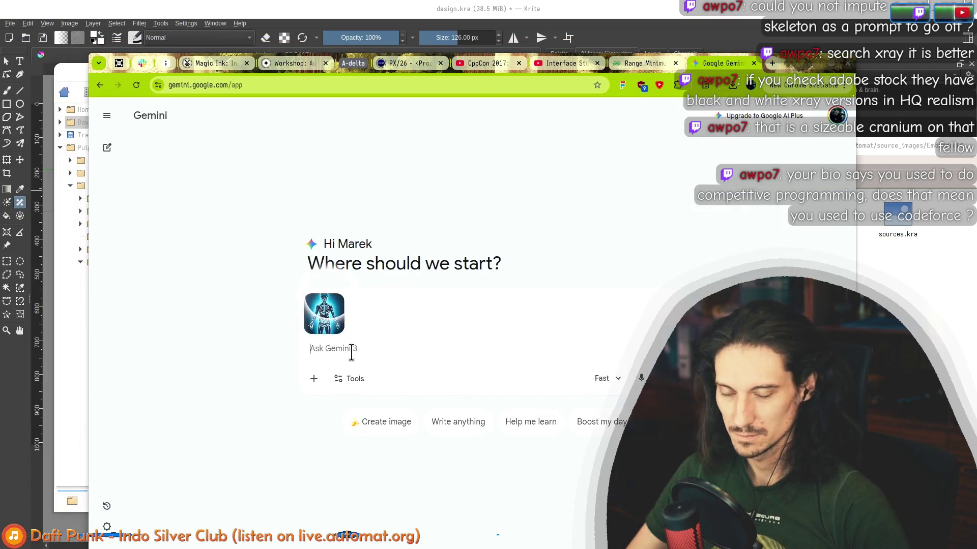
type("Please rem")
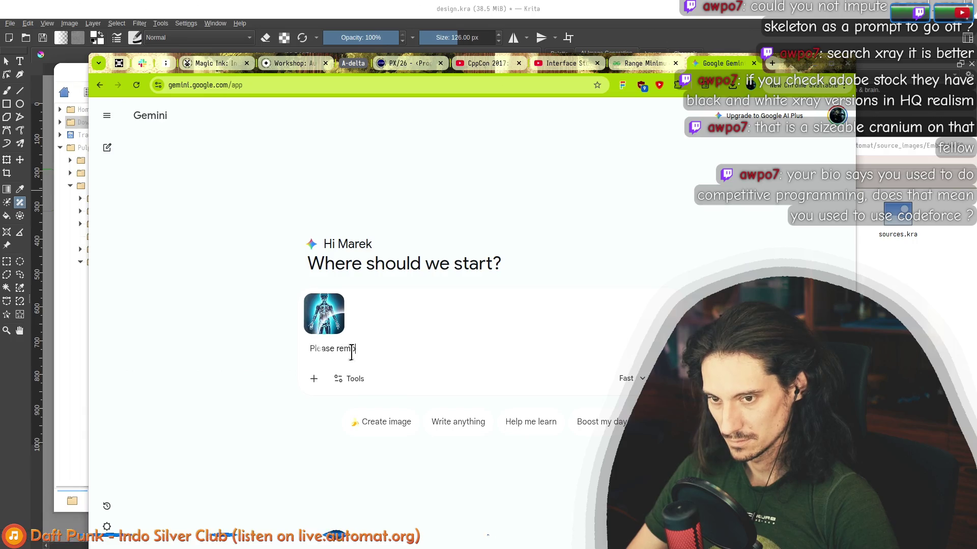
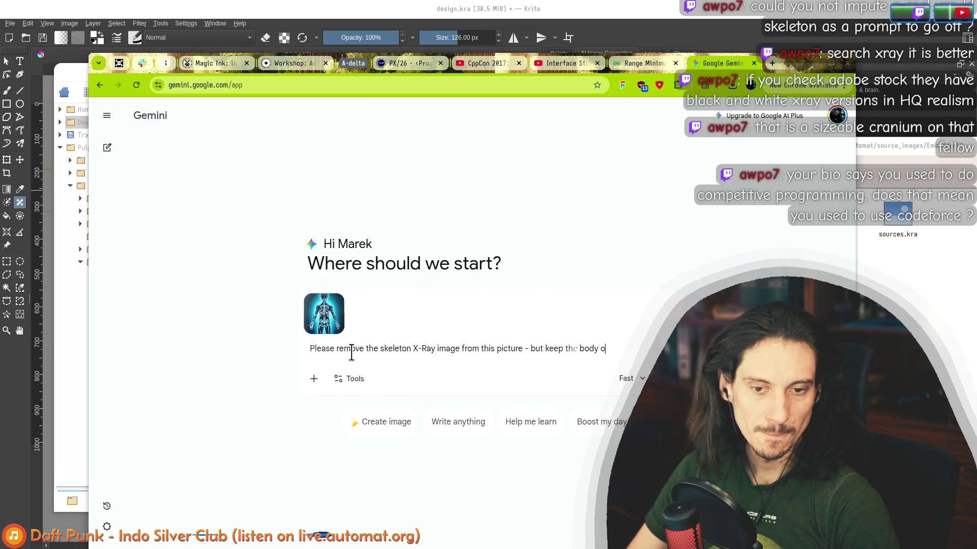
type("r in")
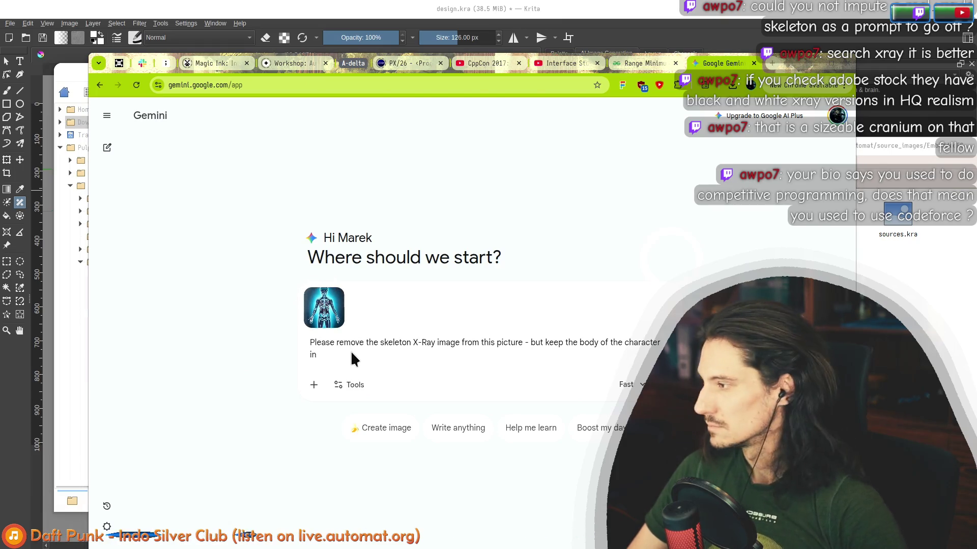
- Review the original X-ray image and verify the spelling of 'silhouette' with a quick web search
key("alt+Tab")
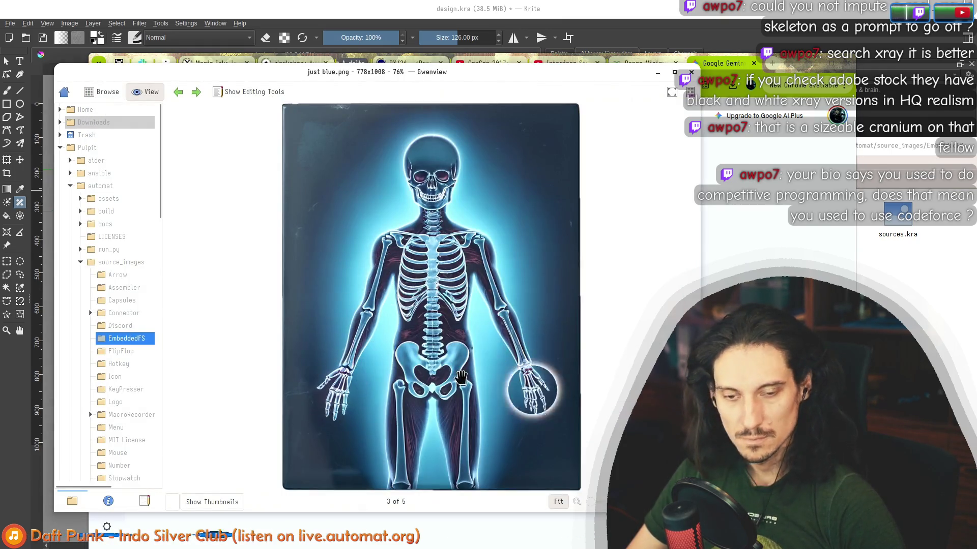
key("alt+Tab")
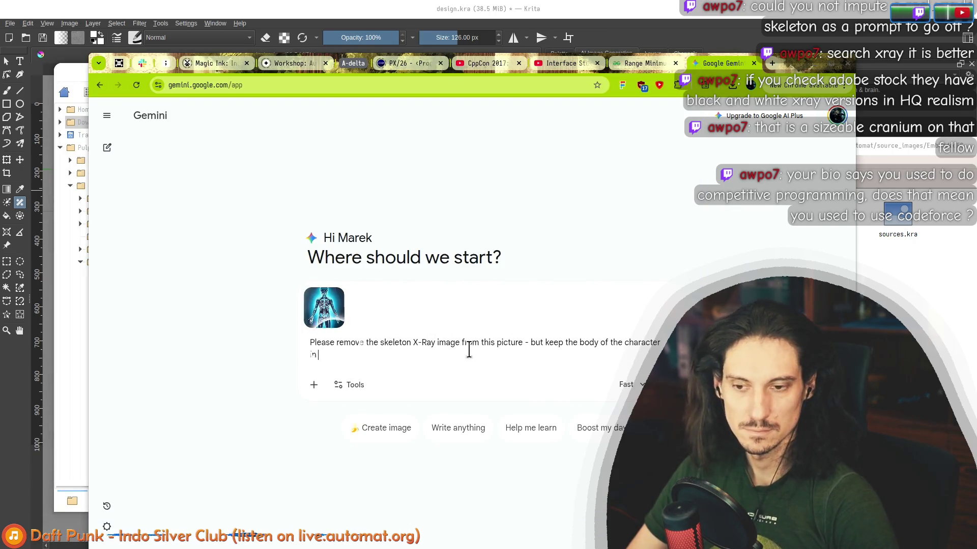
key("BackSpace")
key("BackSpace")
key("BackSpace")
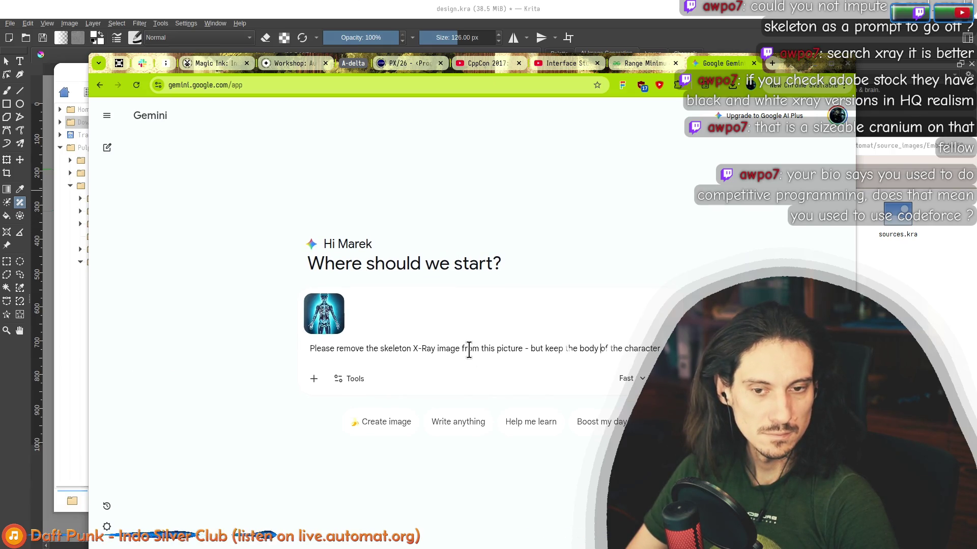
type("shilouette")
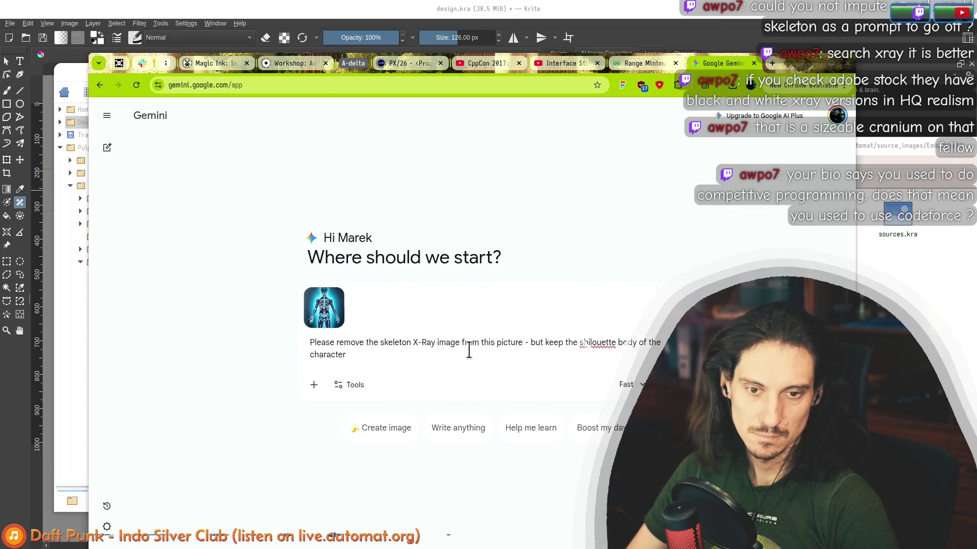
key("ctrl+t")
type("shilouette")
key("Return")
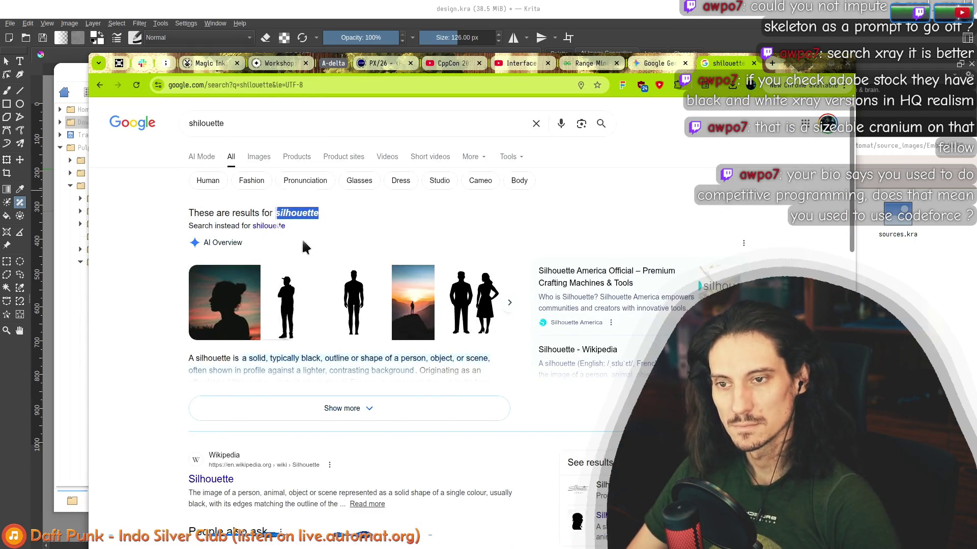
key("ctrl+w")
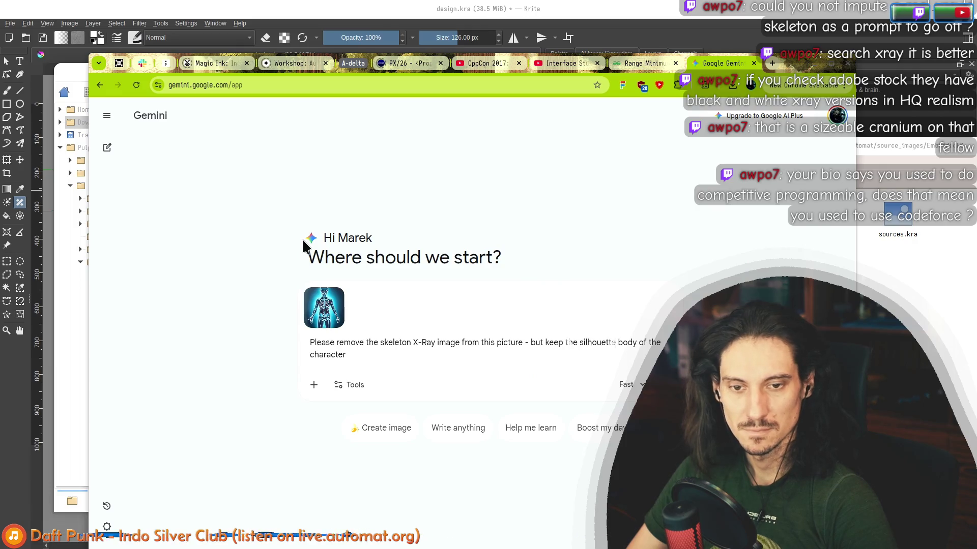
type("of the")
- Finish the prompt as 'silhouette of the body of the central character.' and send it
key("End")
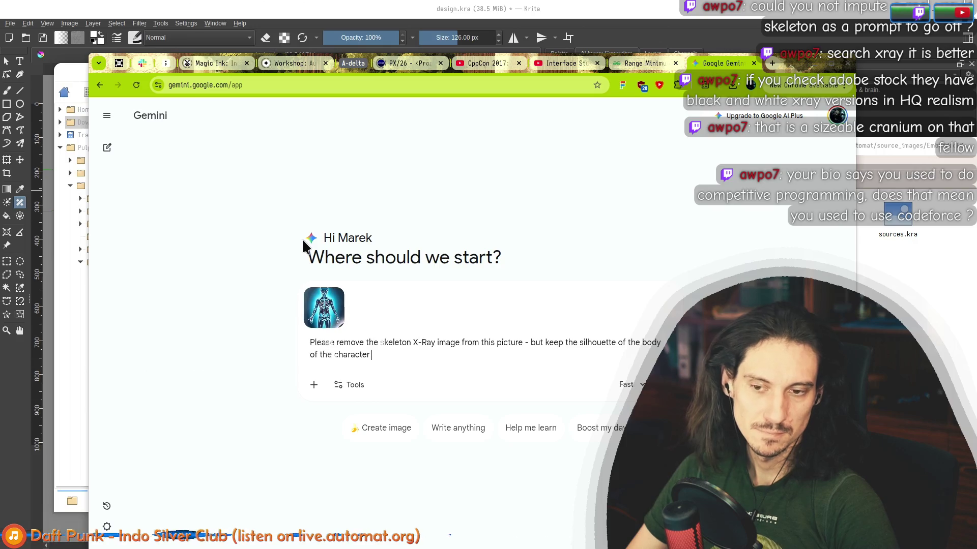
key("ctrl+Left")
type("central")
key("End")
type(".")
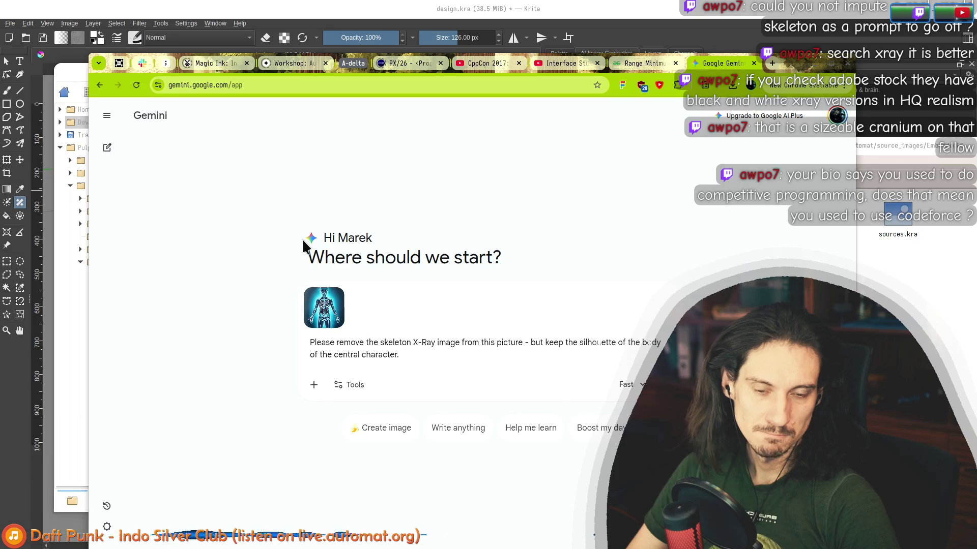
key("Return")
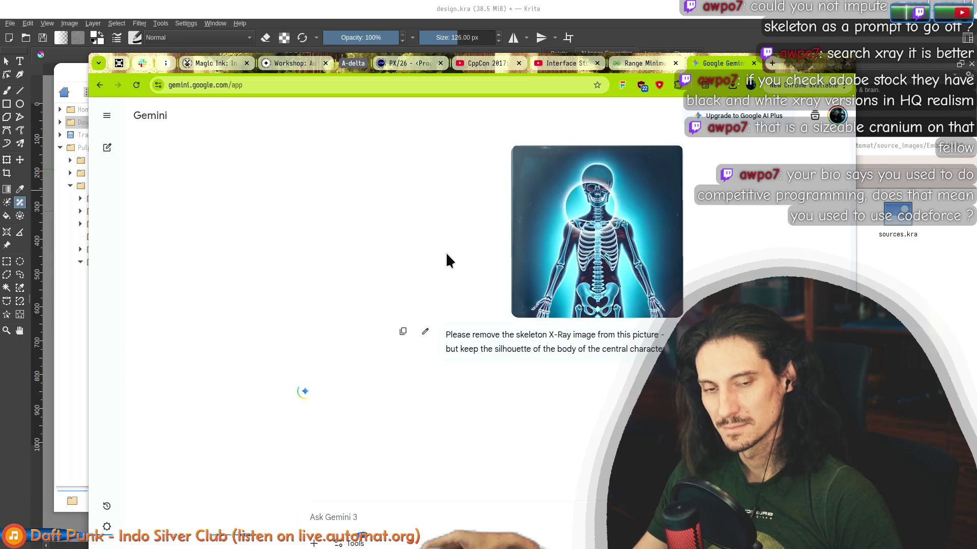
- Reposition the browser to review the silhouette result, then attach just blue.png to a new prompt
mouse_move(795, 64)
left_mouse_down()
mouse_move(756, 110)
mouse_move(740, 32)
left_mouse_up()
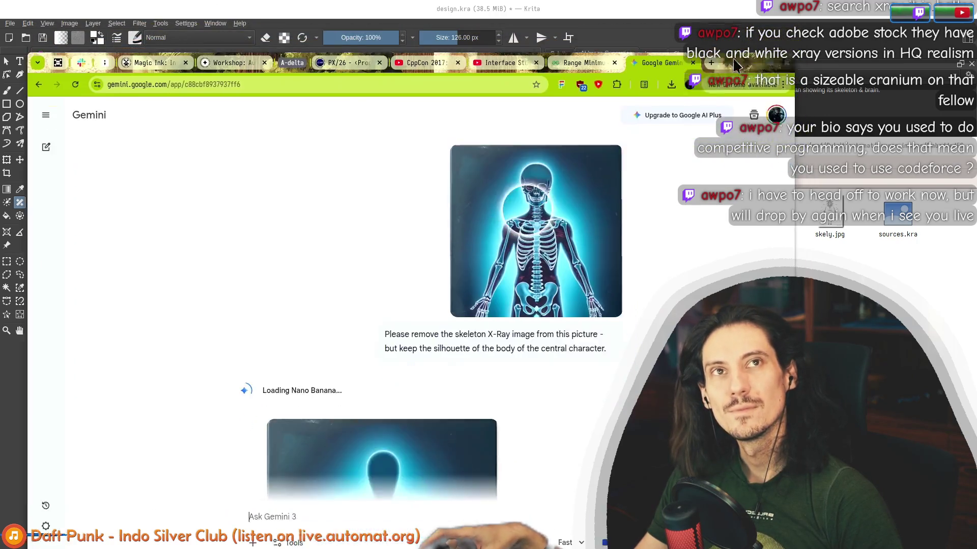
left_click_drag(747, 108, 729, 13)
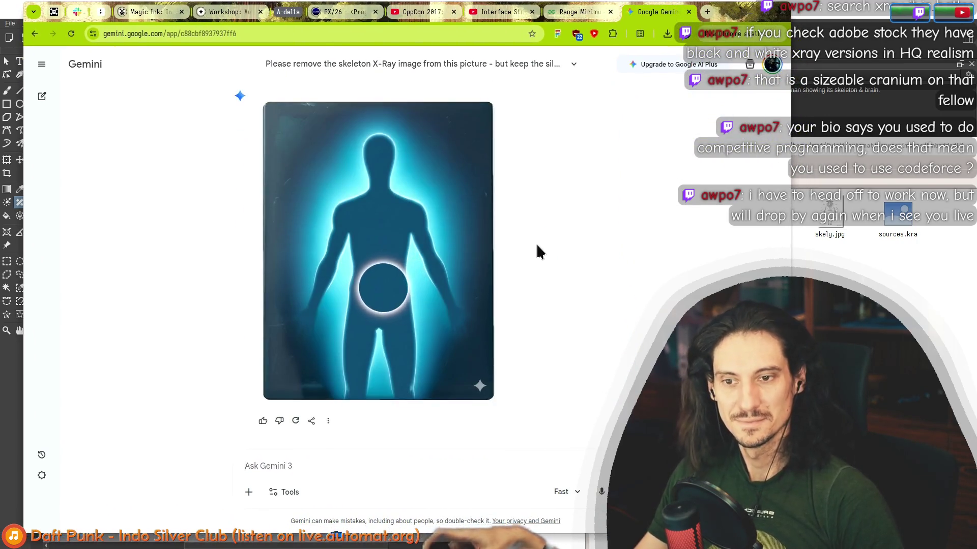
scroll(530, 267, "up", 3)
scroll(526, 266, "up", 1)
scroll(526, 266, "down", 2)
scroll(522, 267, "down", 2)
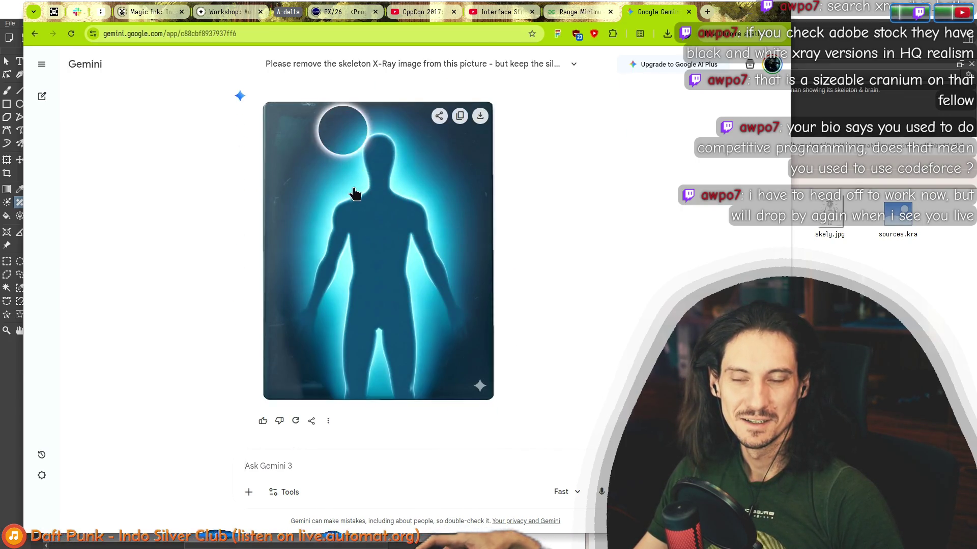
scroll(365, 263, "up", 1)
scroll(364, 263, "up", 3)
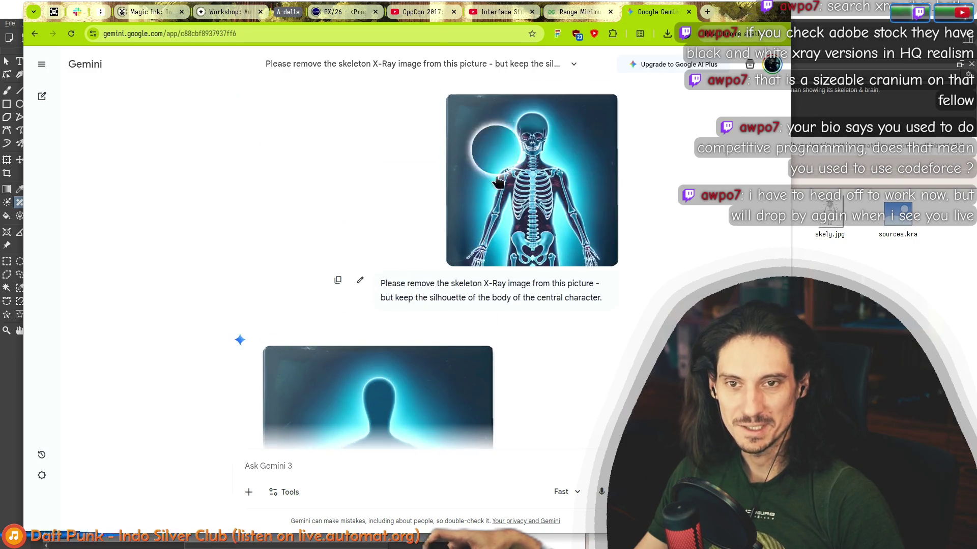
scroll(435, 273, "down", 4)
scroll(536, 159, "up", 4)
scroll(519, 183, "down", 4)
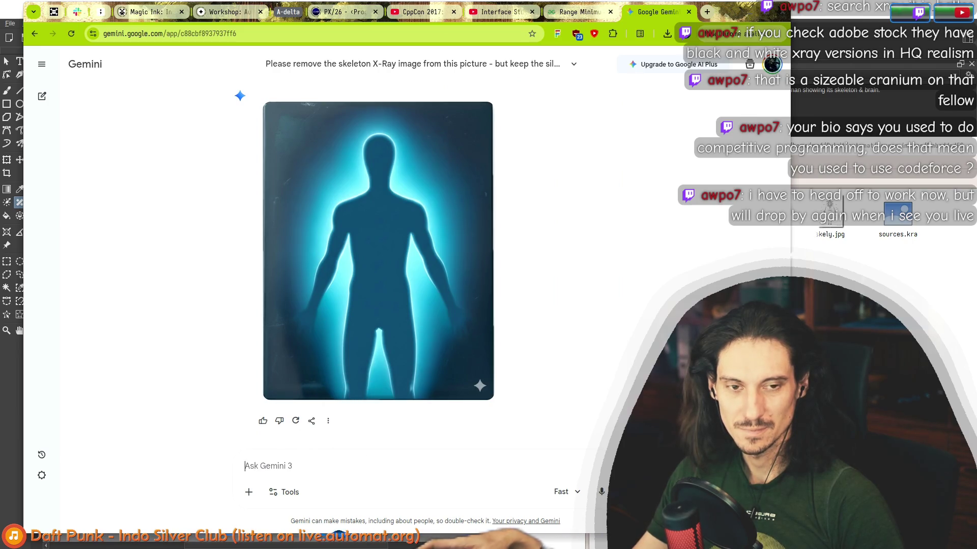
key("alt+Tab")
left_click_drag(754, 228, 327, 295)
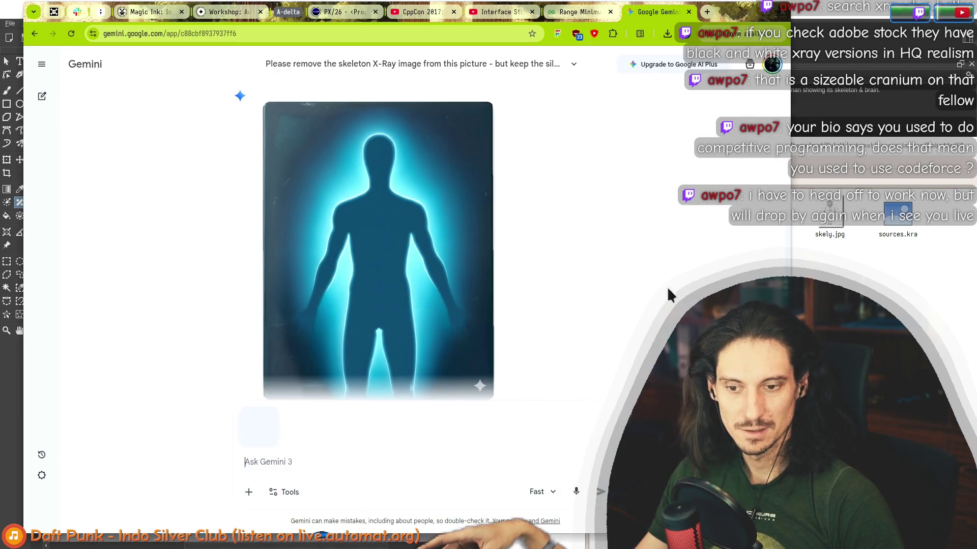
- Attach skely.jpg, word the skeleton-replacement request without 'otherwise', and send it
left_click_drag(834, 216, 349, 428)
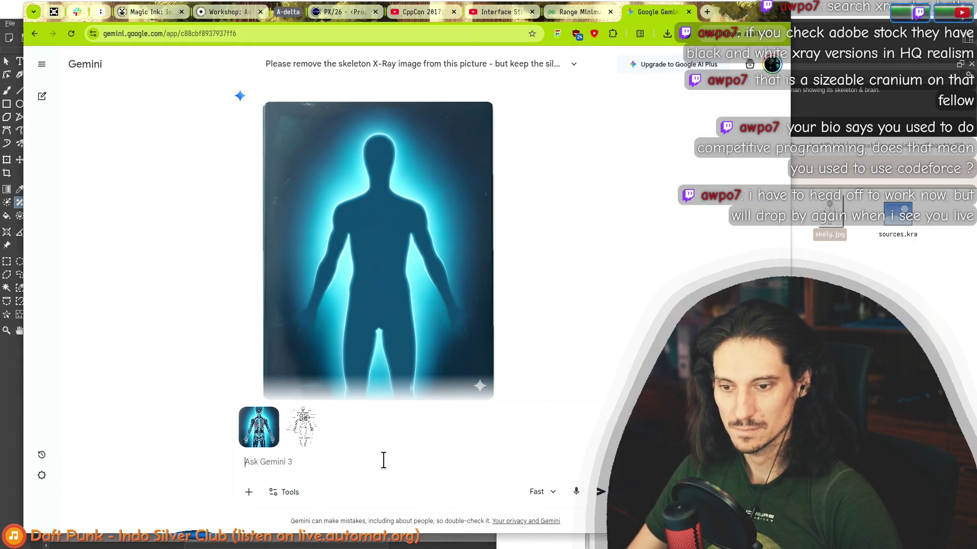
key("alt+Tab")
left_click_drag(694, 217, 305, 439)
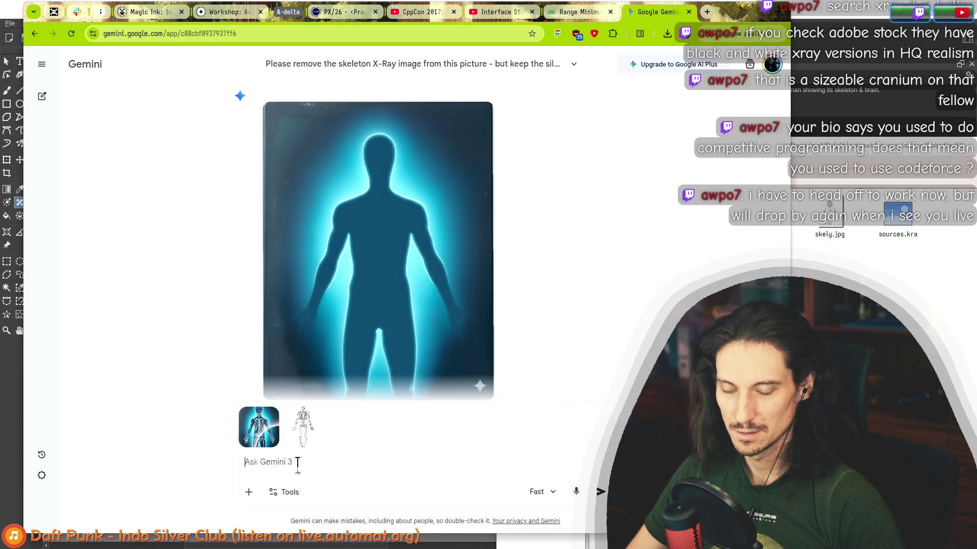
type("Pl")
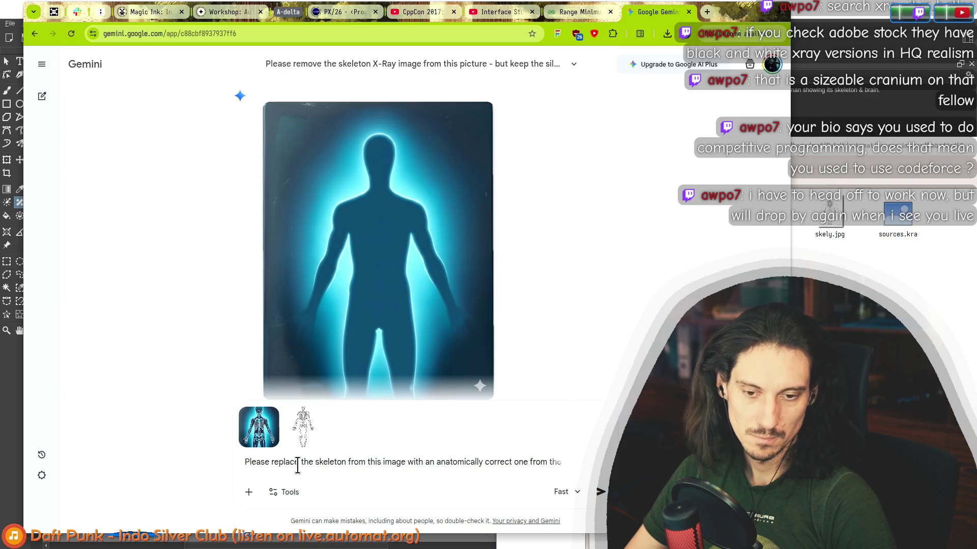
type("white diagram")
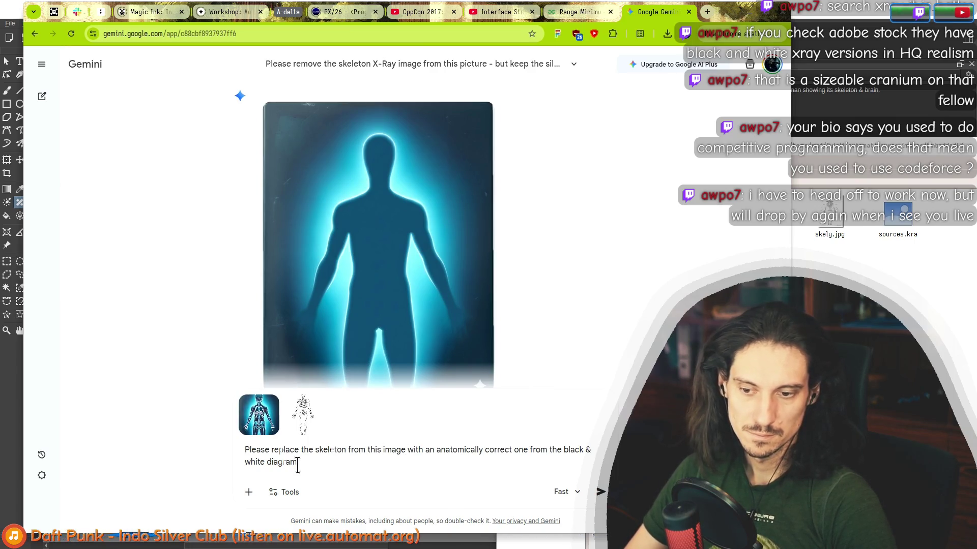
type(". Keep the colors")
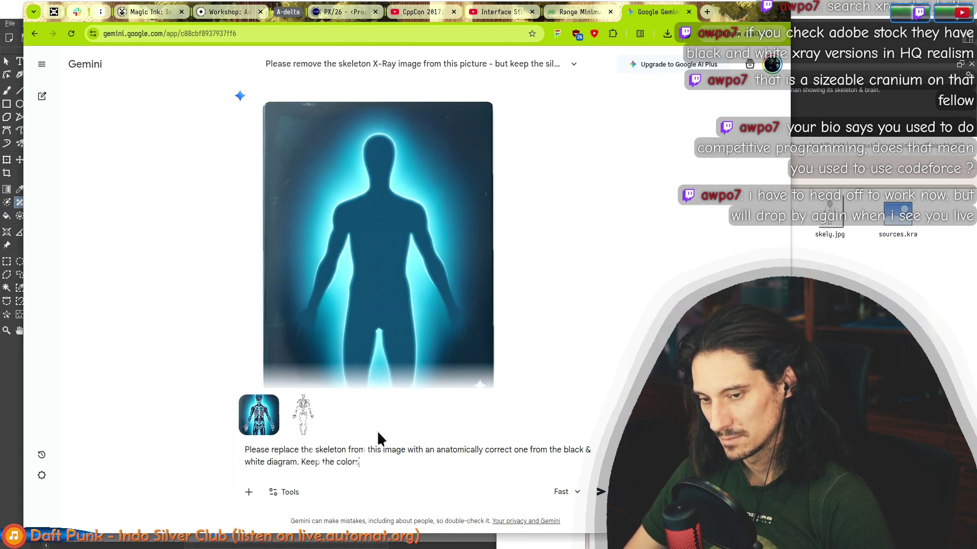
type(", textures & style of  the image otherwise")
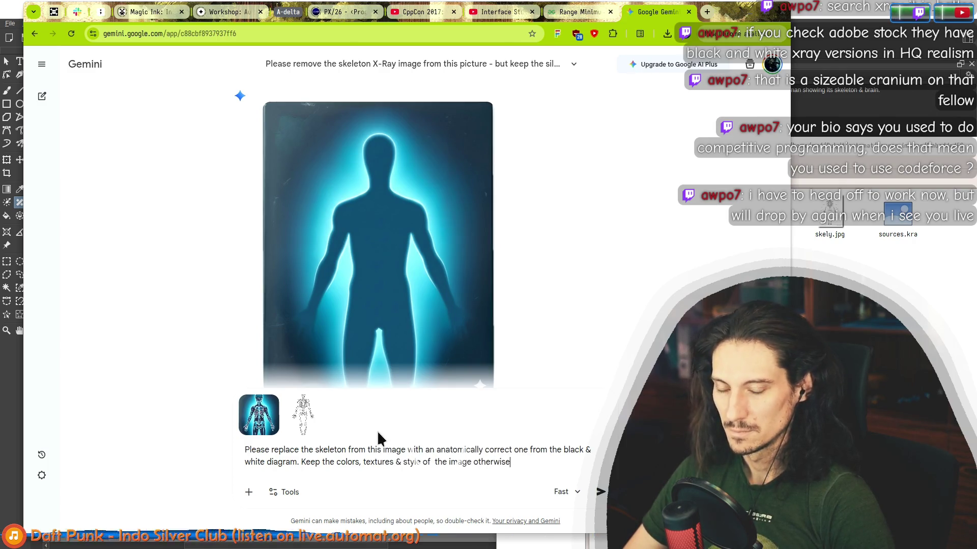
key("ctrl+shift+Left")
key("BackSpace")
key("BackSpace")
type(".")
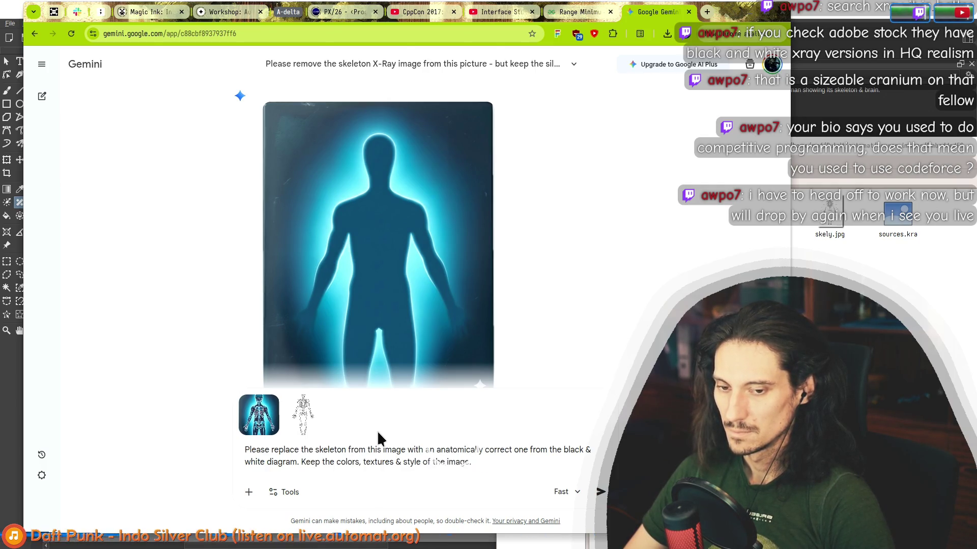
key("Return")
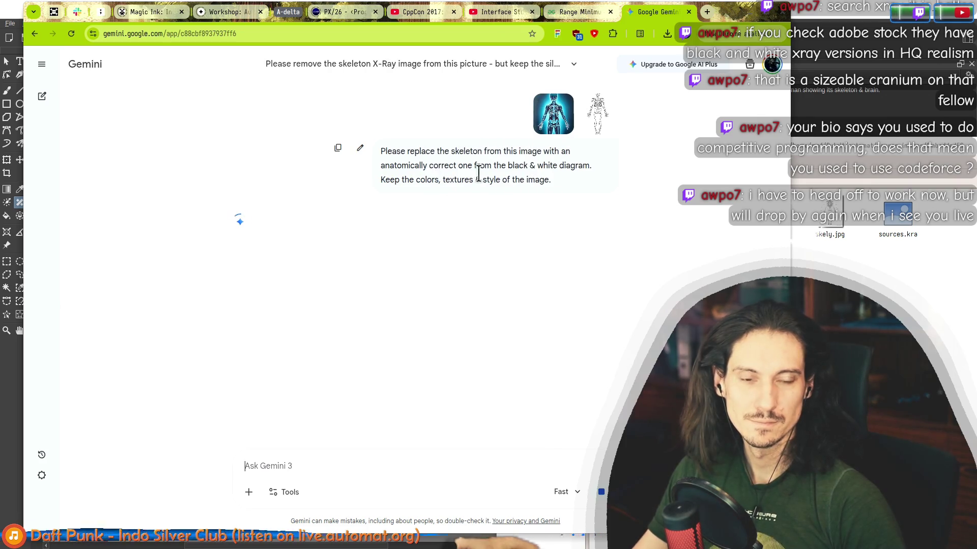
- Inspect the skeleton diagram in the image viewer and return to the Gemini chat
key("alt+Tab")
double_click(696, 211)
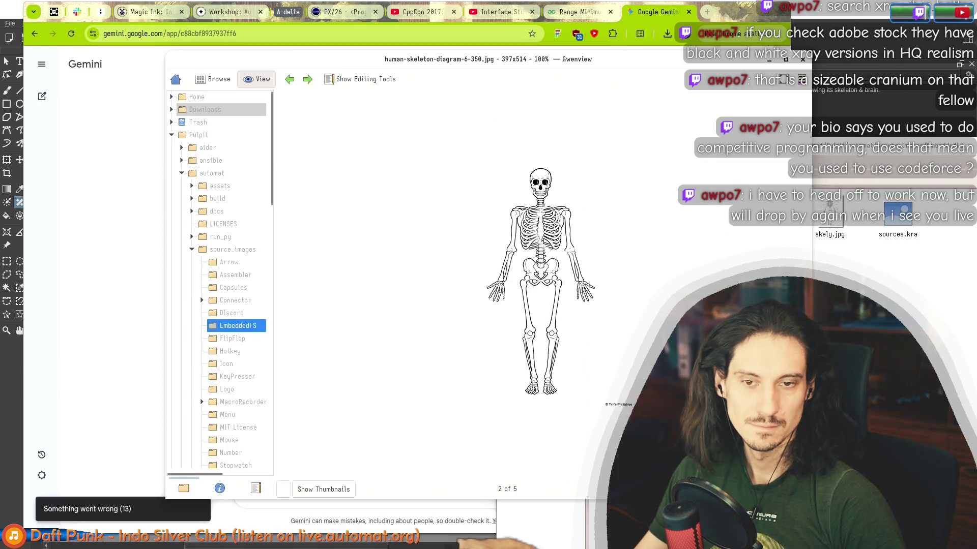
left_click(801, 60)
left_click(726, 10)
scroll(456, 265, "down", 5)
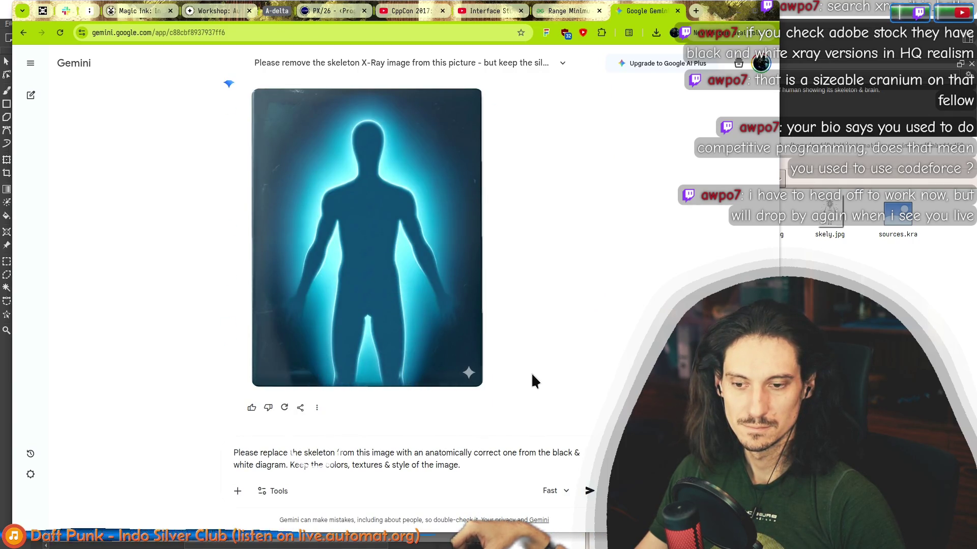
scroll(531, 372, "up", 3)
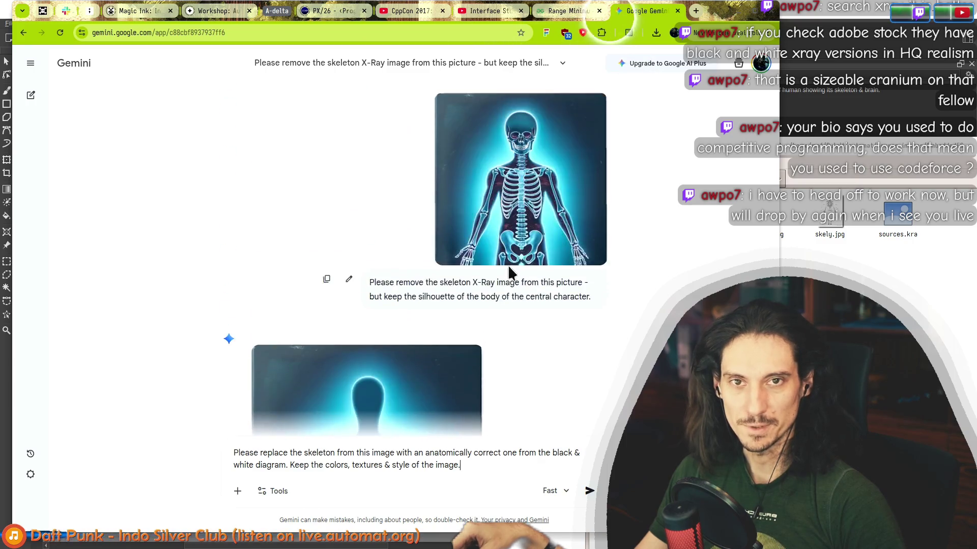
scroll(473, 362, "down", 3)
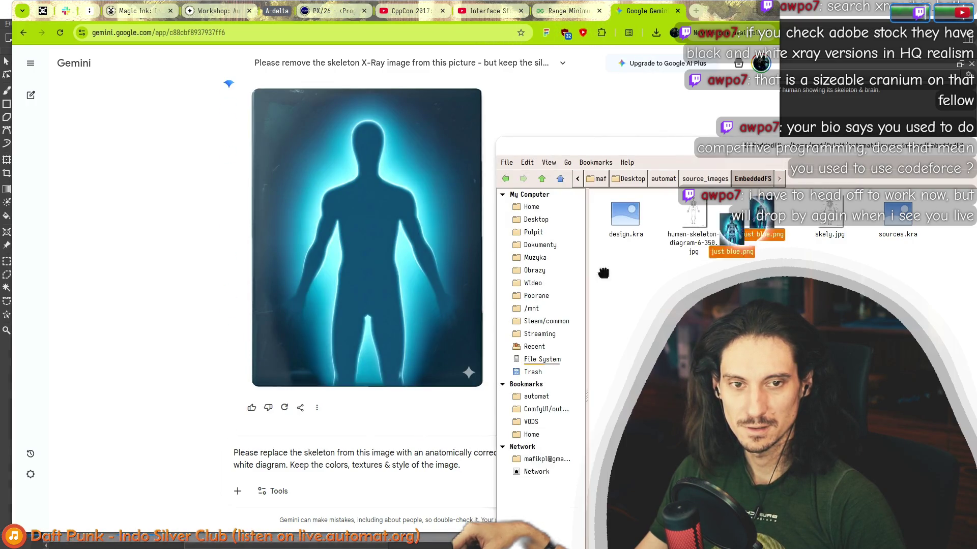
- Reattach the blue X-ray and skely.jpg and resend the skeleton-replacement request twice
left_click_drag(761, 217, 349, 322)
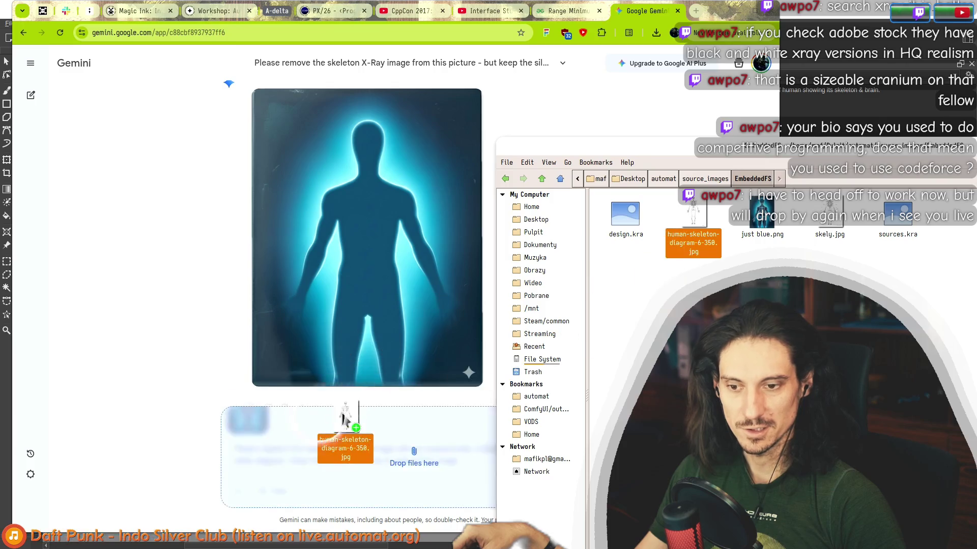
left_click_drag(690, 217, 343, 420)
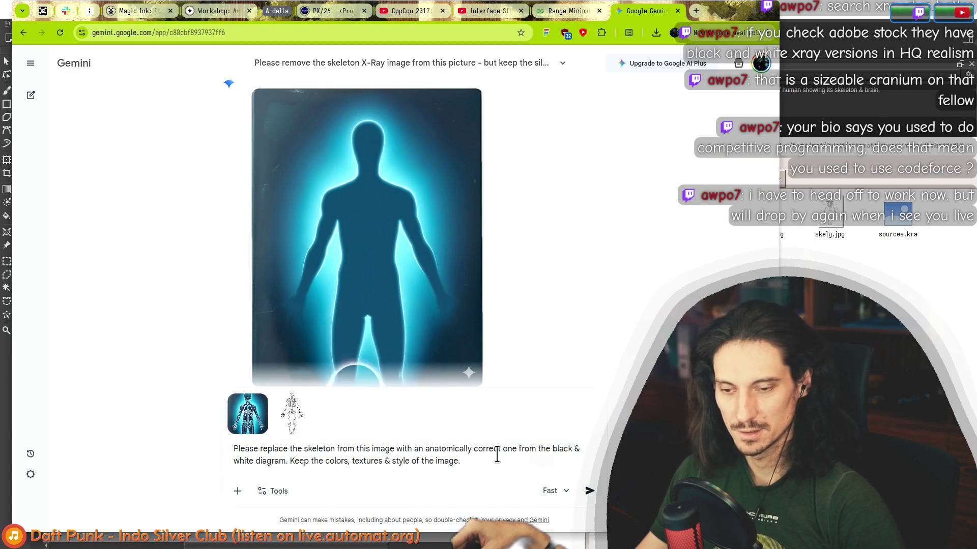
key("Return")
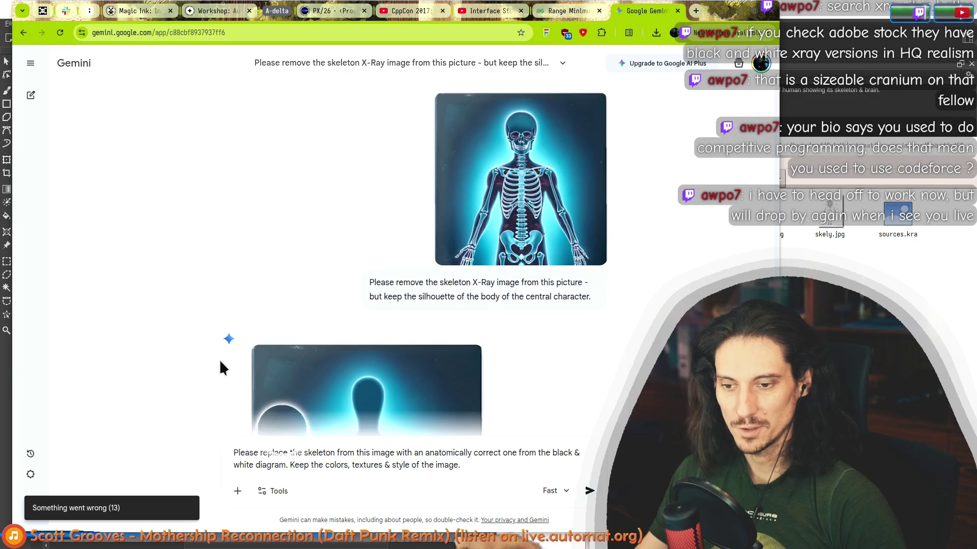
scroll(221, 369, "down", 3)
key("alt+Tab")
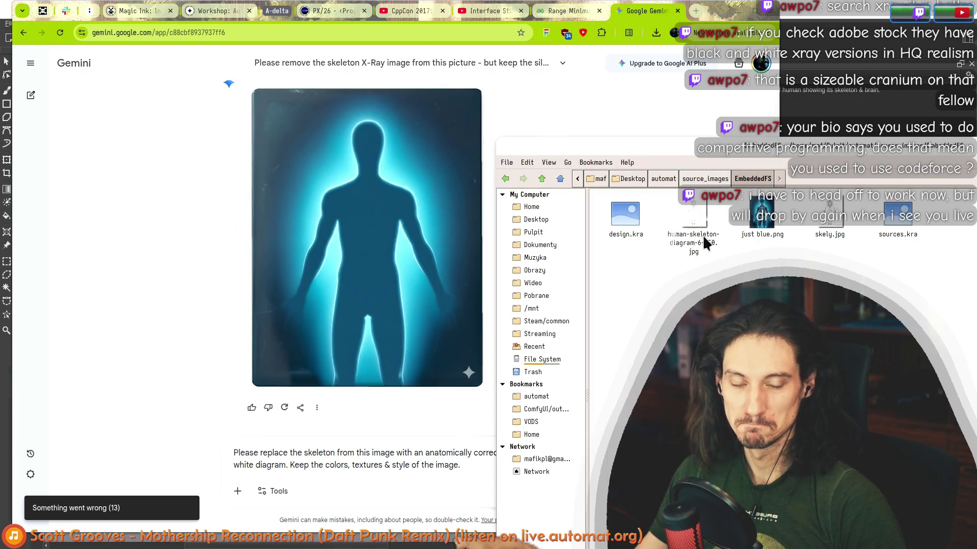
left_click_drag(824, 218, 364, 447)
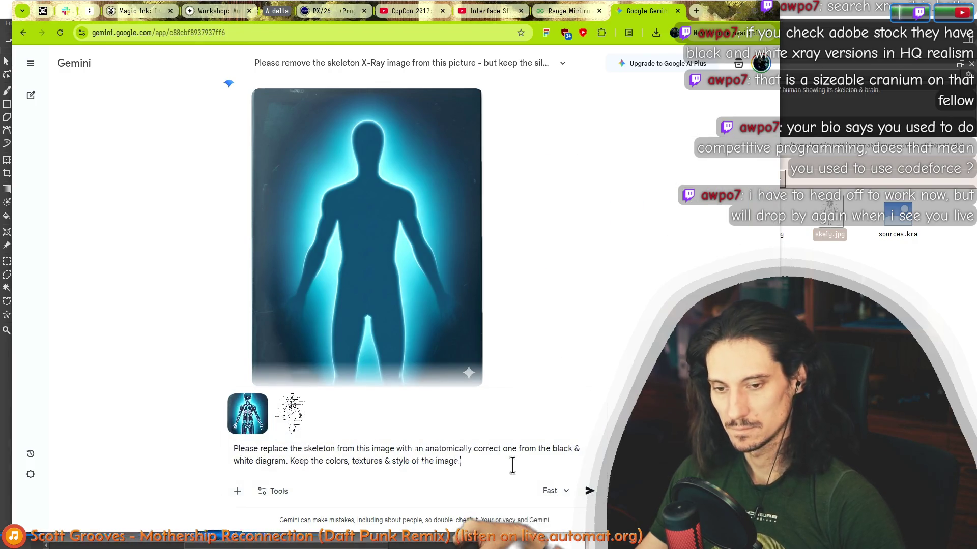
key("Return")
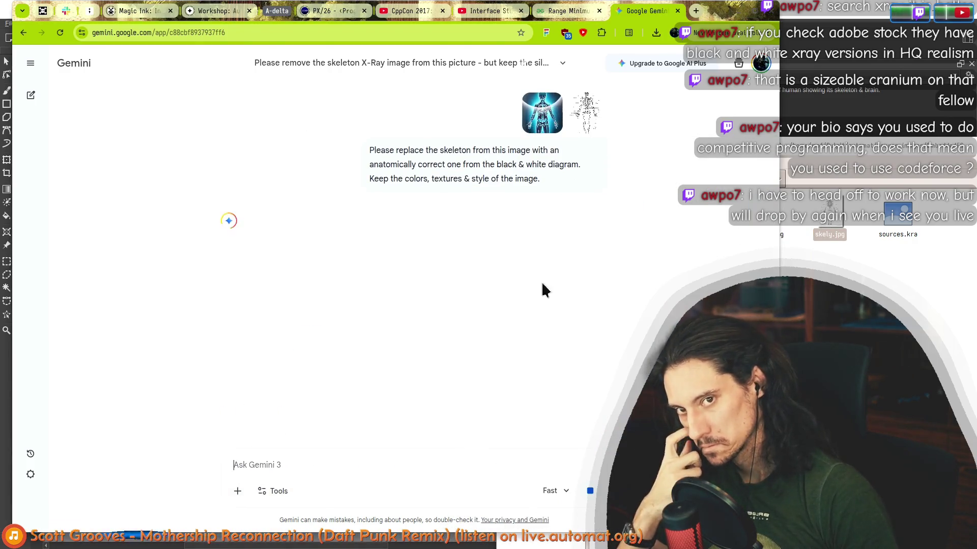
- Download the full-size silhouette image, show it in its folder, and switch to the Krita document
key("alt+Tab")
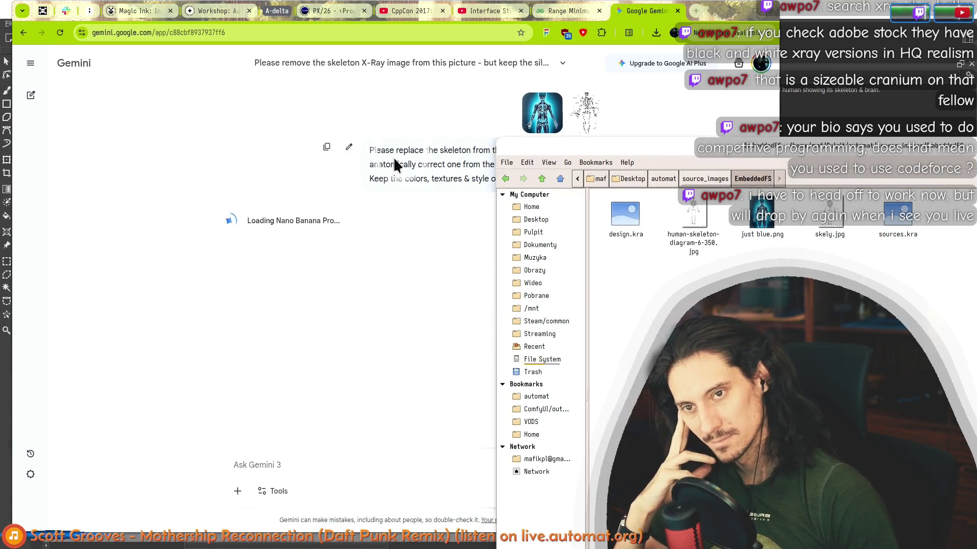
left_click(212, 233)
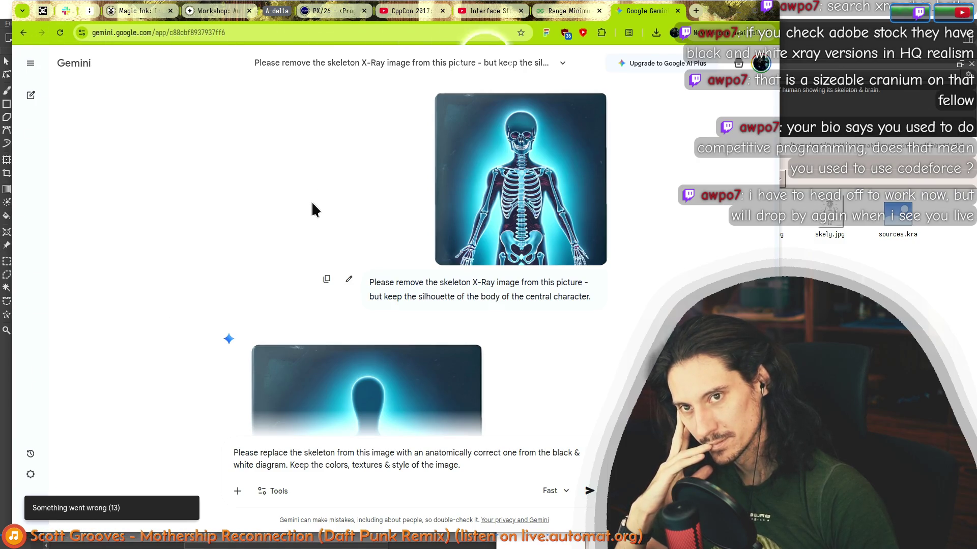
scroll(311, 200, "down", 3)
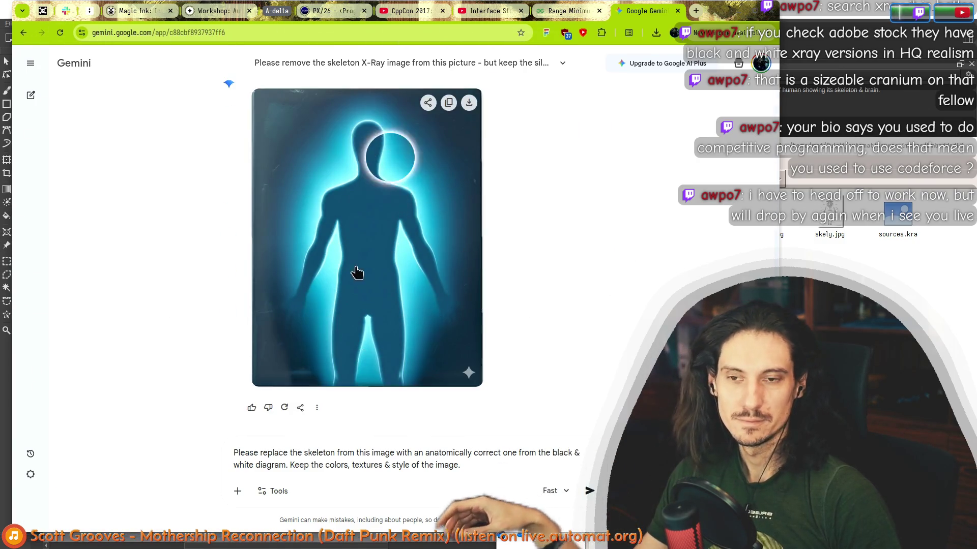
left_click(469, 103)
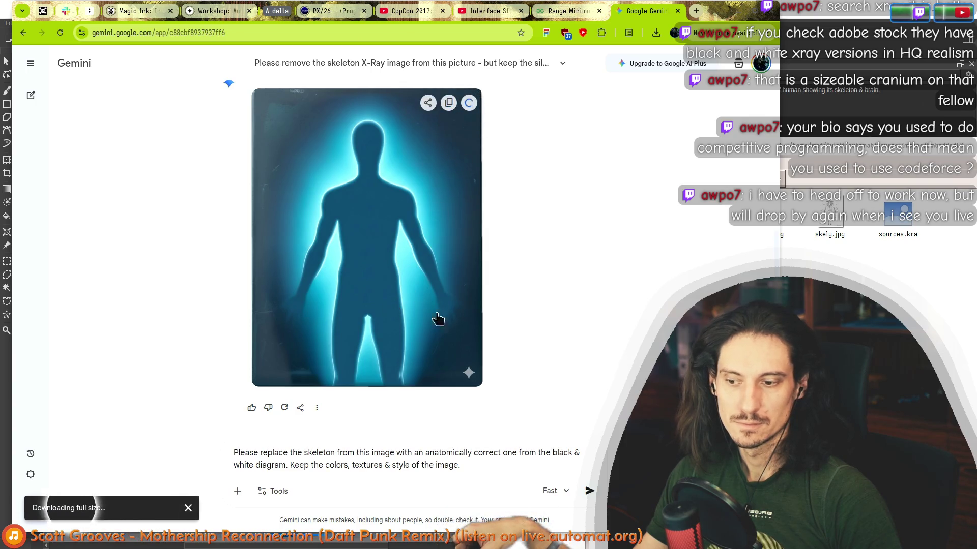
left_click(628, 57)
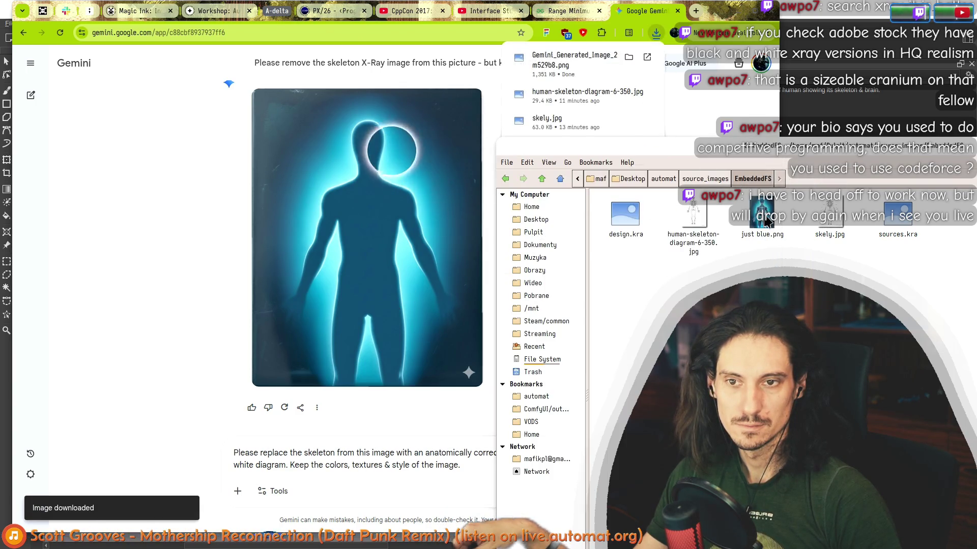
key("alt+Tab")
scroll(288, 160, "up", 3)
scroll(288, 160, "up", 1)
scroll(289, 160, "down", 1)
left_click_drag(278, 284, 289, 245)
- Toggle Paint Layer 5's visibility to compare the art, select it, and return to AI Image Generation
key("1")
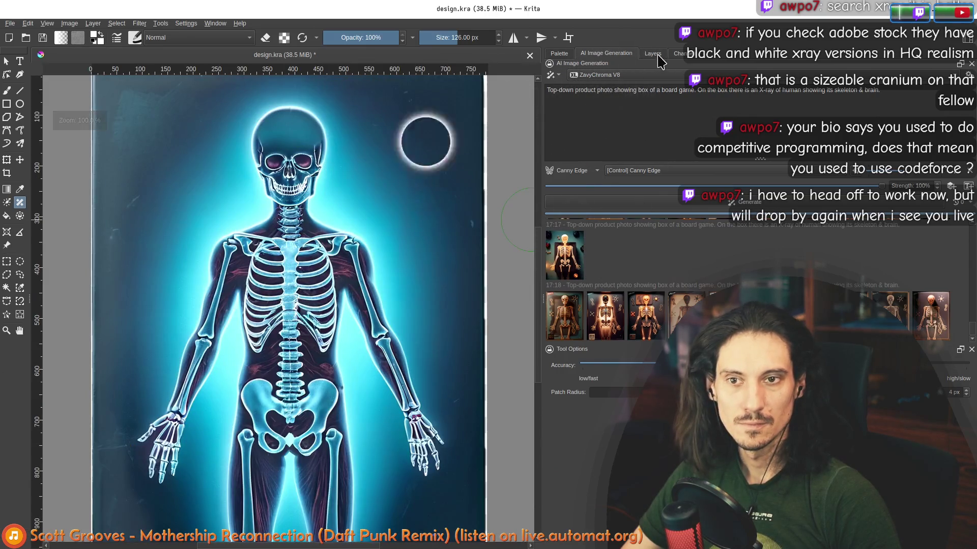
left_click(652, 53)
left_click(551, 136)
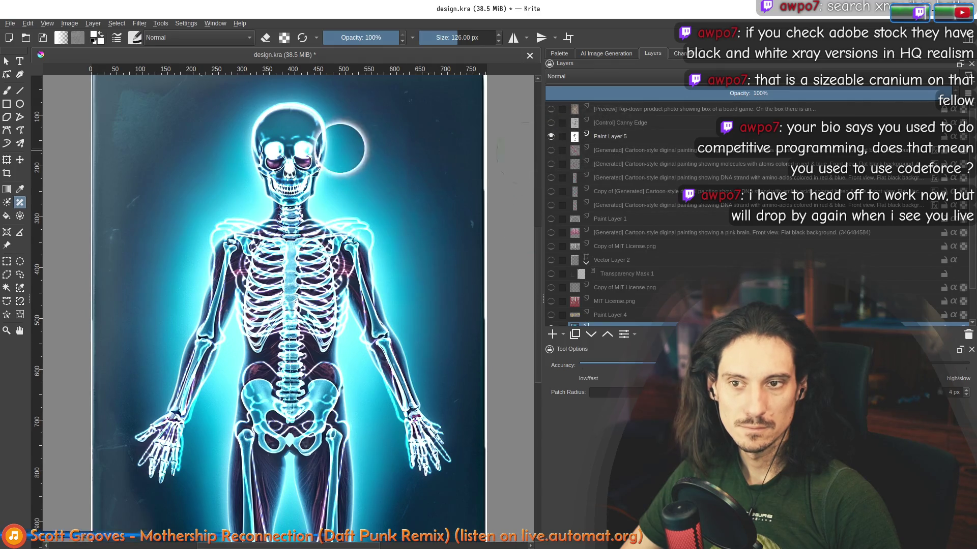
scroll(413, 196, "down", 1)
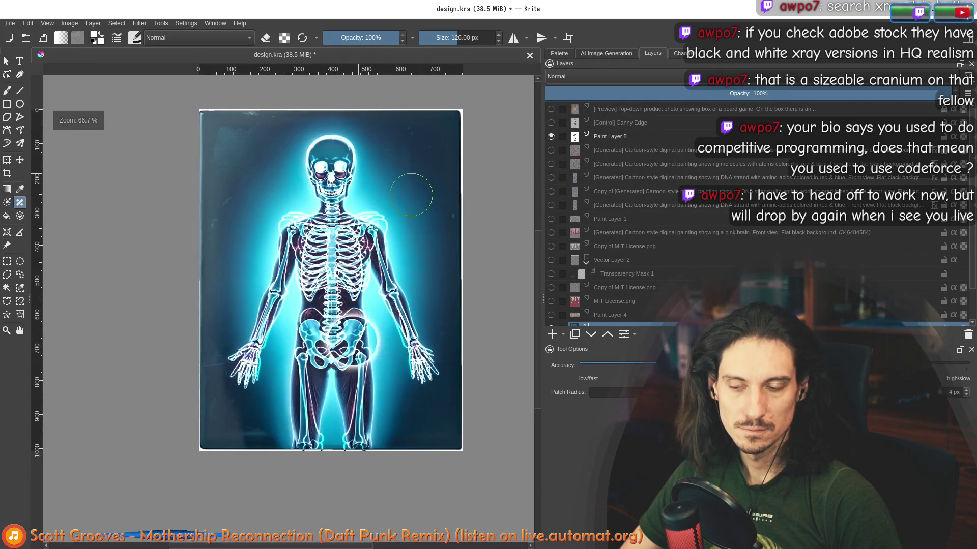
scroll(412, 196, "up", 1)
left_click(551, 136)
left_click(550, 137)
left_click(551, 138)
left_click(551, 137)
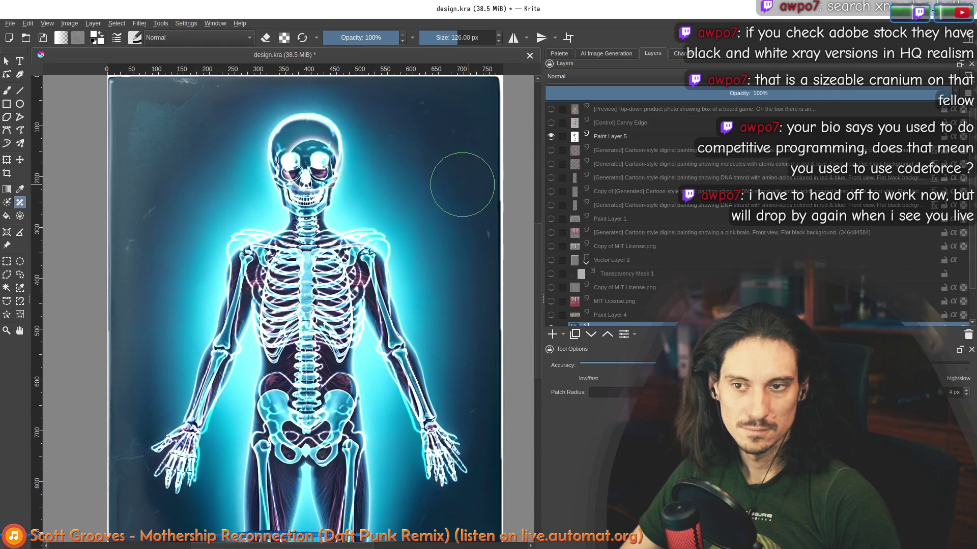
scroll(440, 180, "down", 2)
left_click(620, 137)
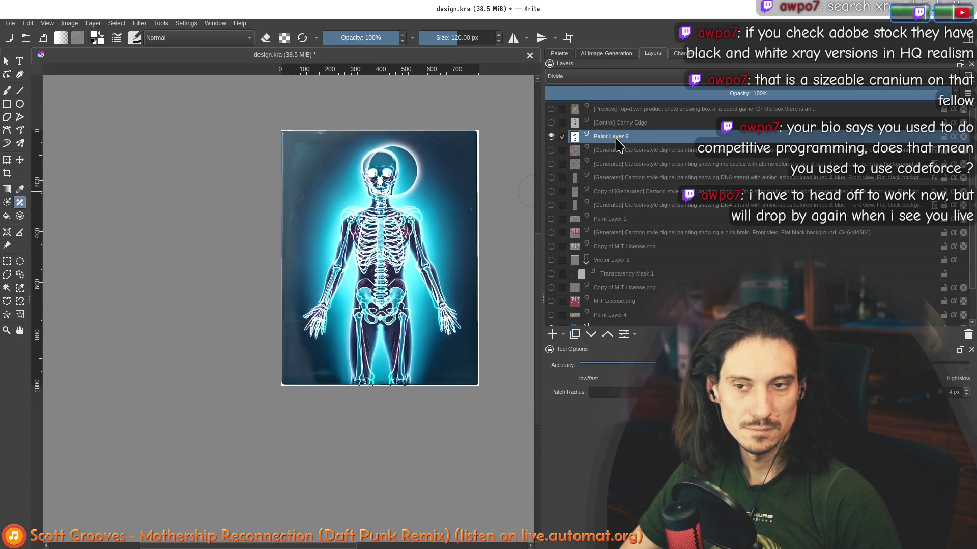
left_click(608, 55)
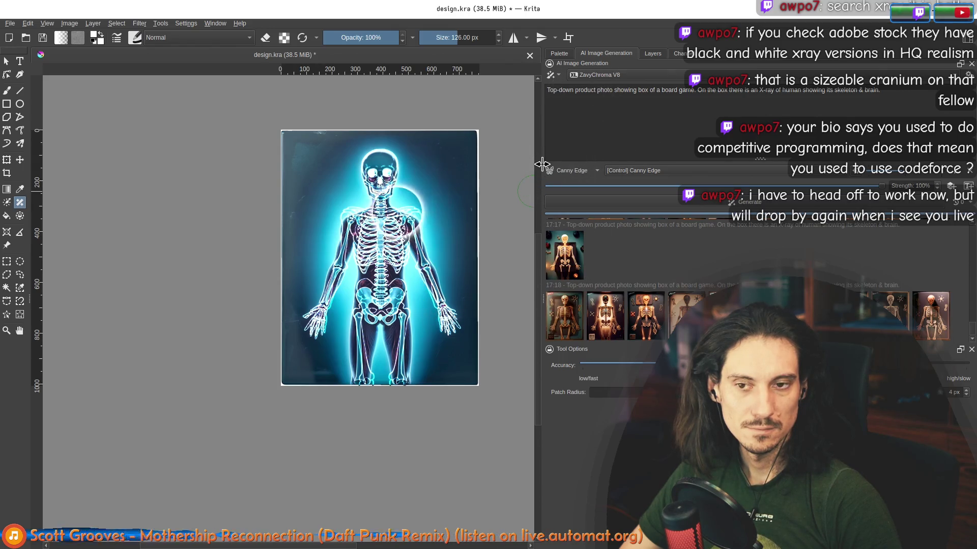
- Remove '& brain.' from the prompt, describe a glowing skeleton, and set Strength to 90%
left_click(576, 99)
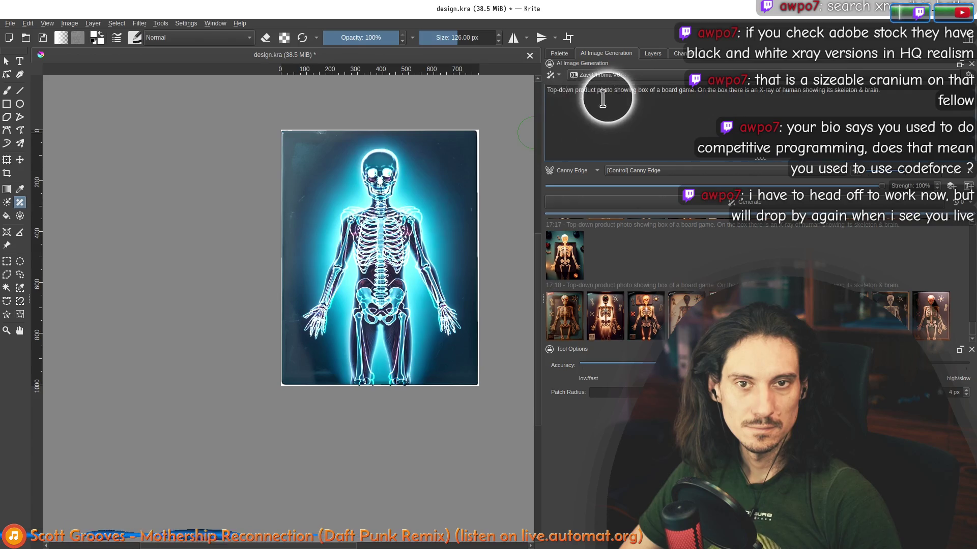
left_click_drag(697, 90, 879, 92)
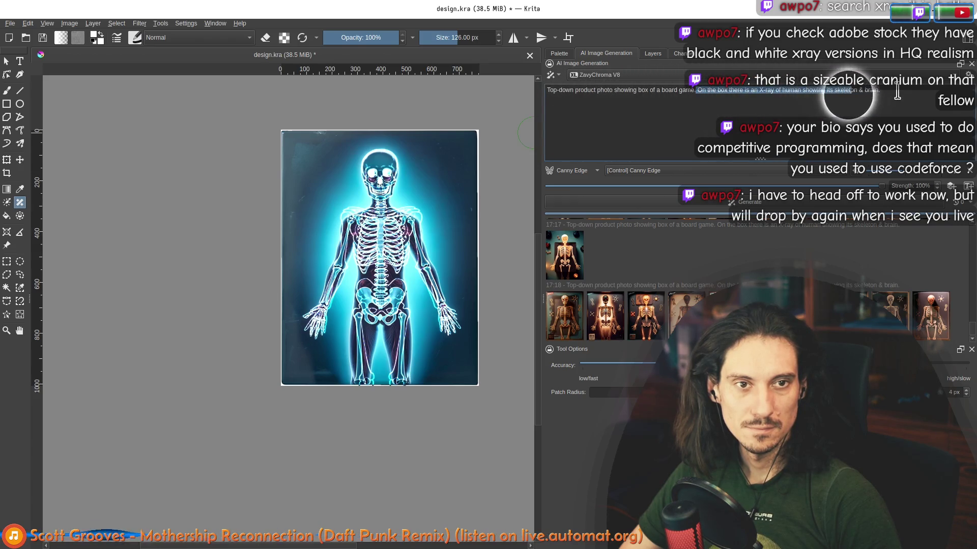
left_click(840, 92)
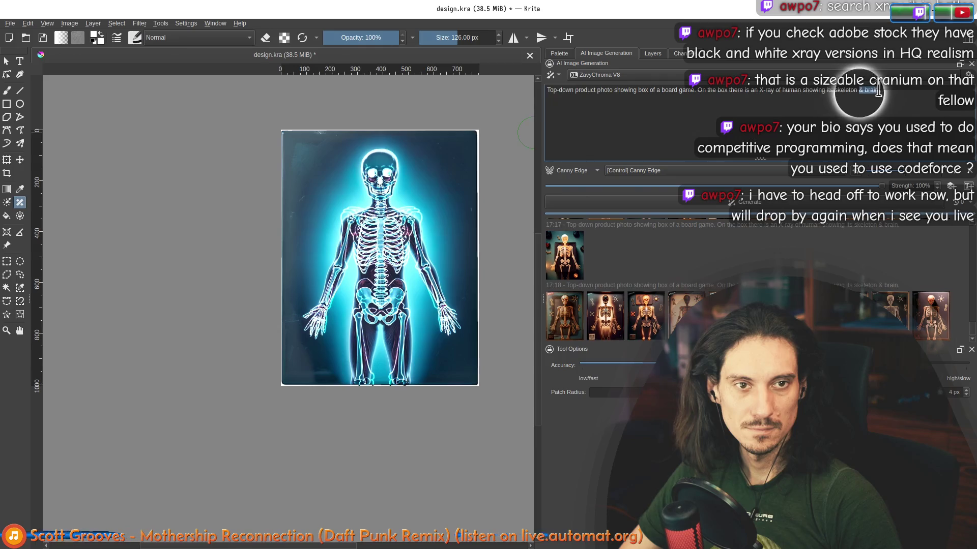
key("BackSpace")
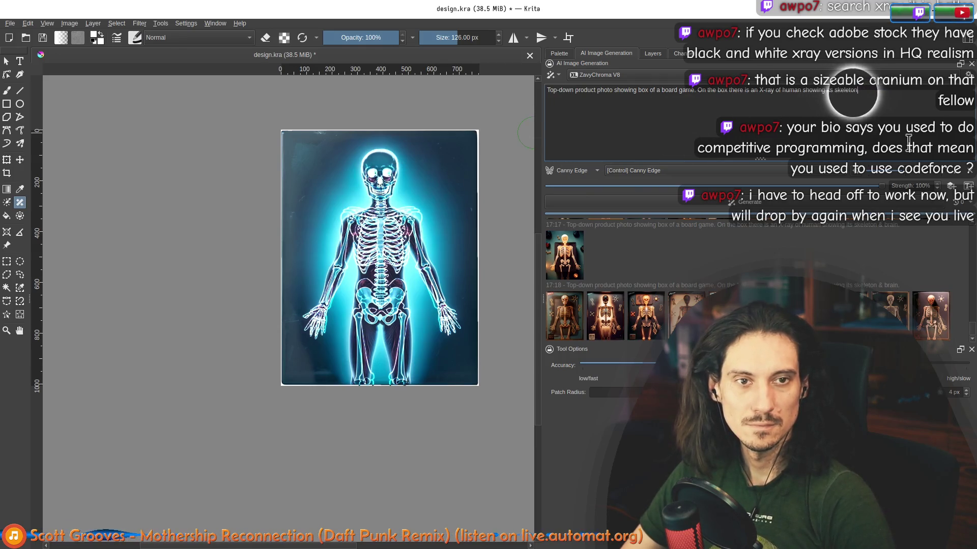
type("glowing")
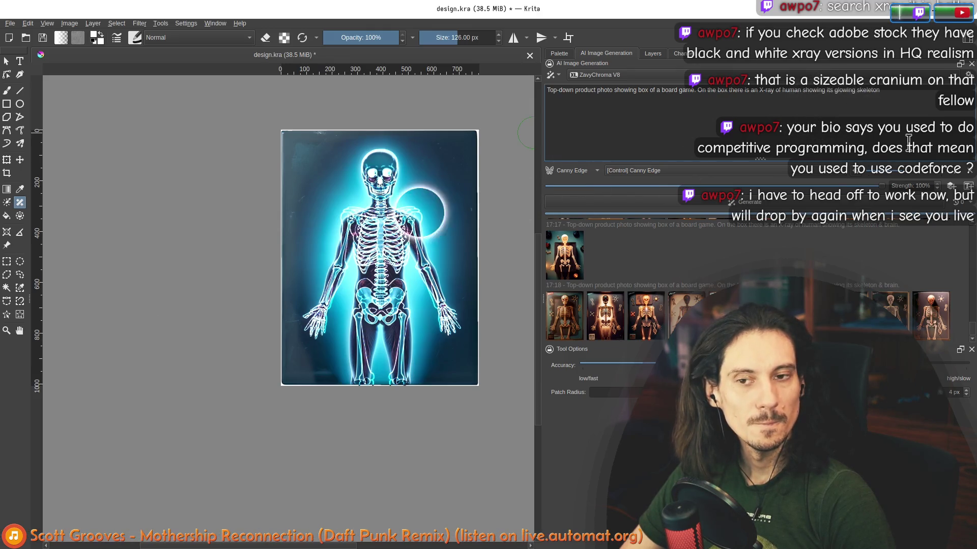
left_click(691, 110)
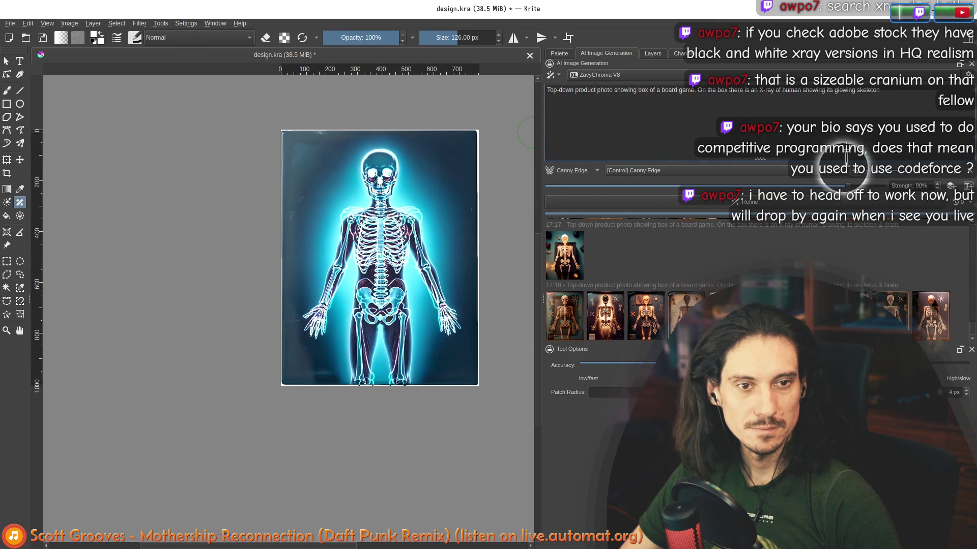
left_click(652, 53)
scroll(588, 252, "down", 2)
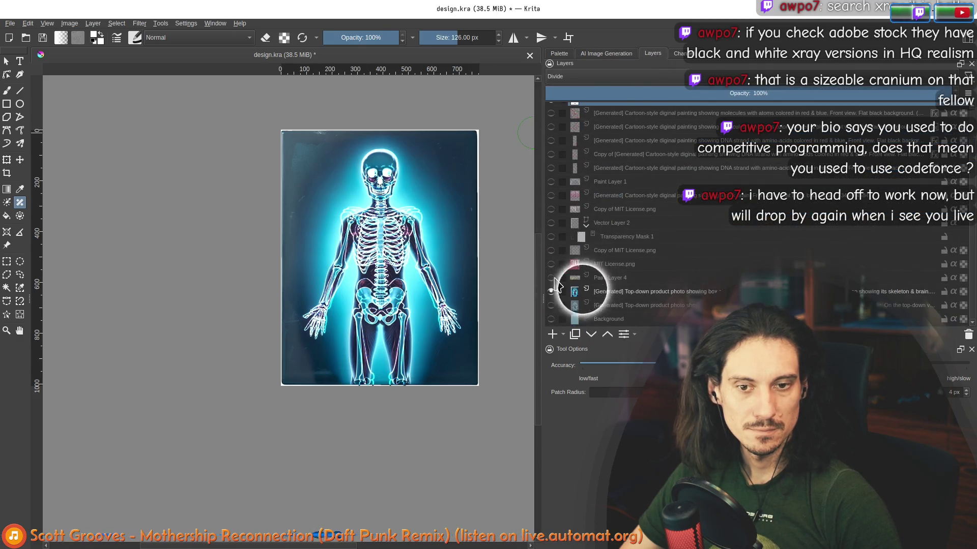
- Add Paint Layer 5 as a control layer of type Soft Edge
left_click(599, 54)
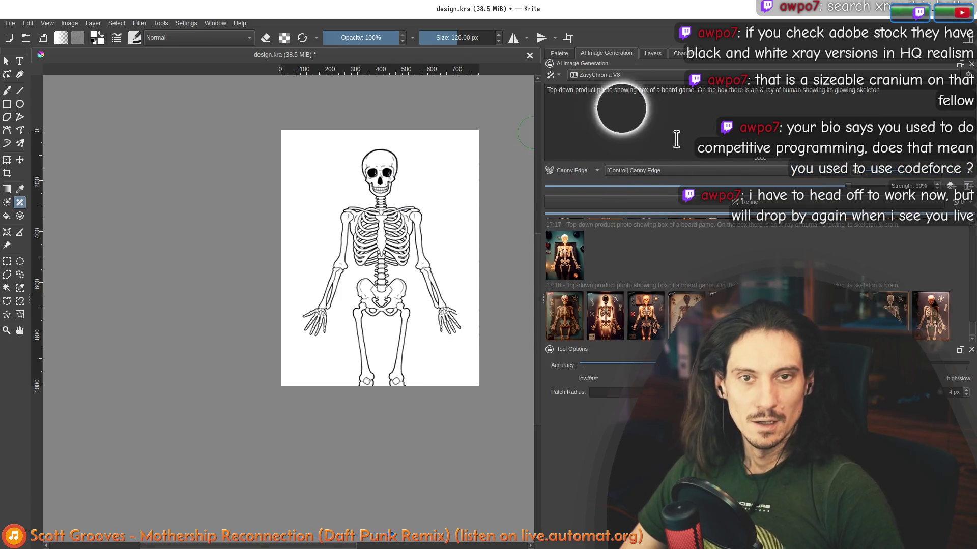
left_click(653, 54)
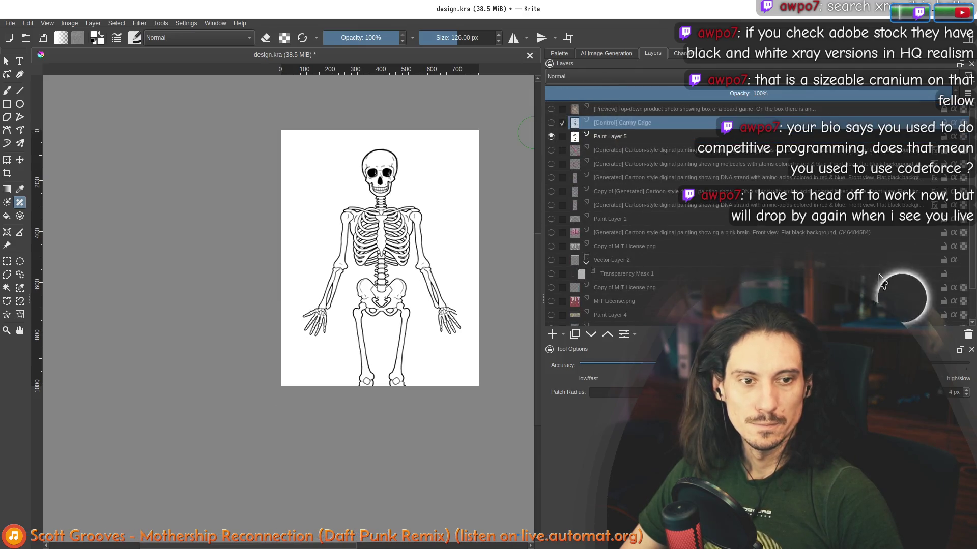
left_click(611, 55)
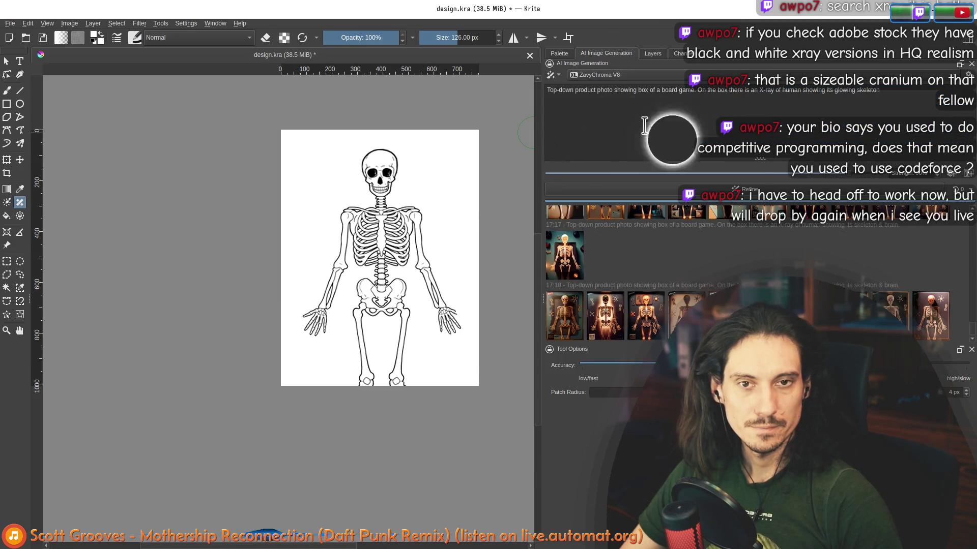
left_click(946, 178)
left_click(584, 173)
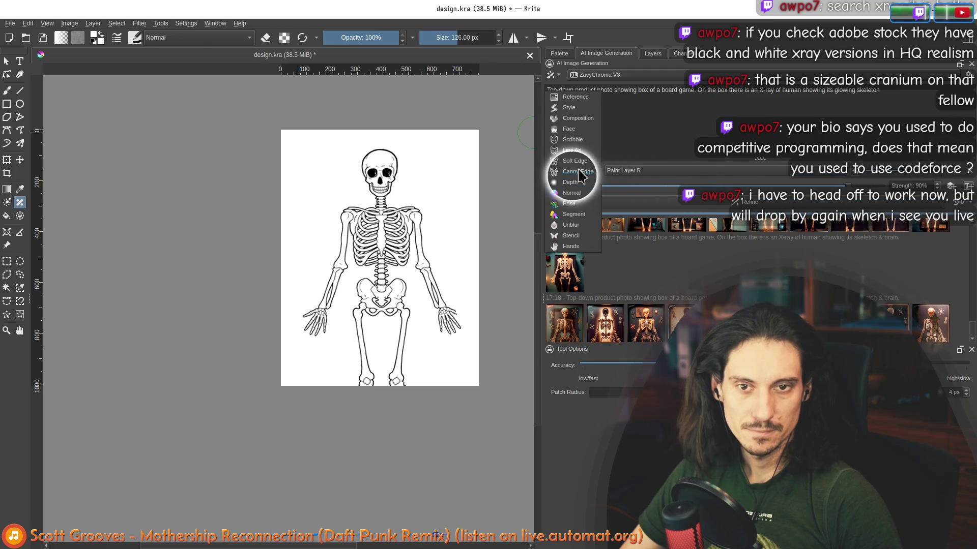
left_click(584, 162)
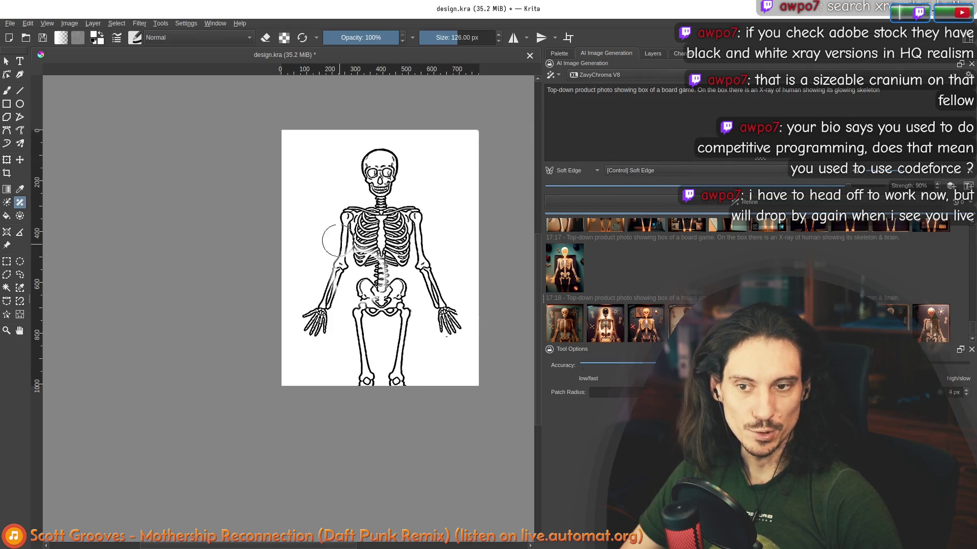
scroll(435, 313, "up", 2)
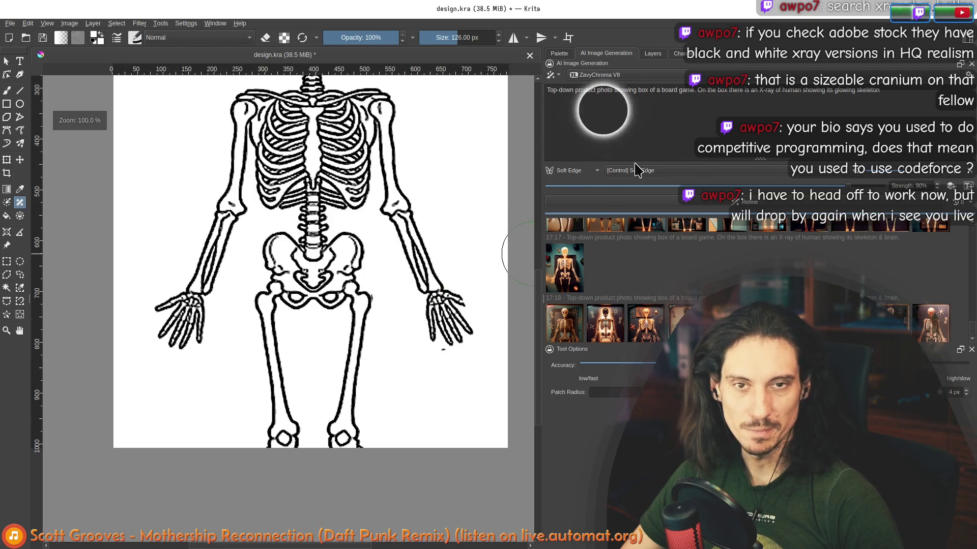
- Hide the Soft Edge outline layer and show the generated glowing X-ray skeleton layer
left_click(652, 54)
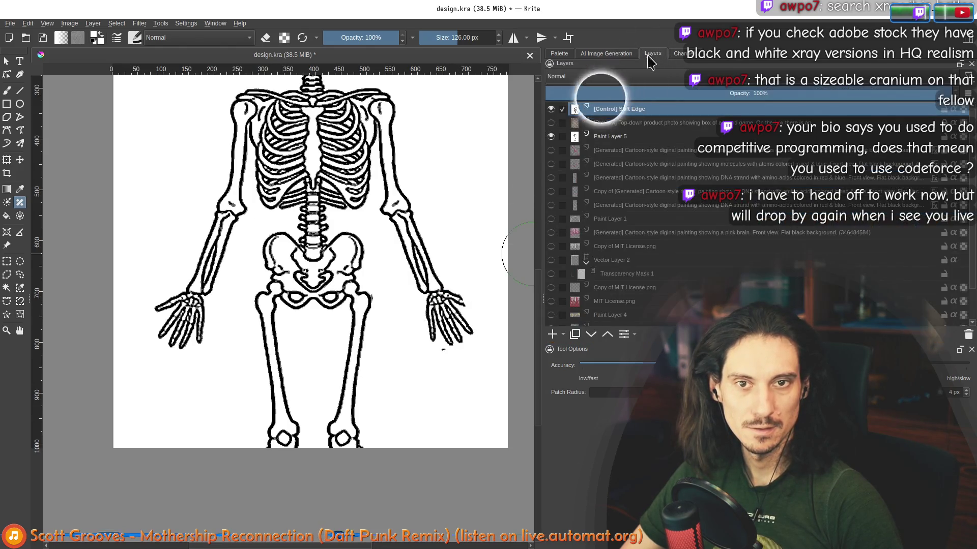
left_click(551, 122)
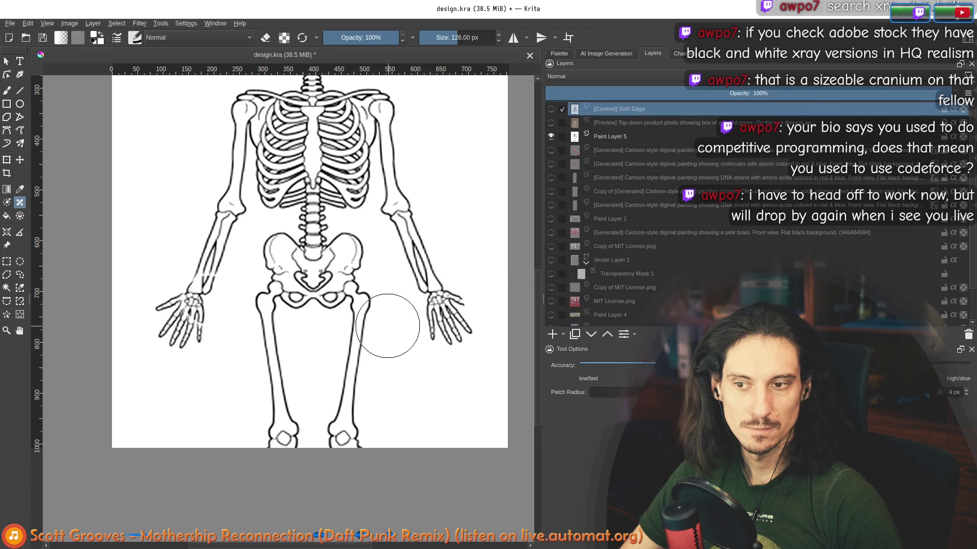
scroll(388, 325, "up", 2)
scroll(483, 305, "down", 1)
scroll(454, 301, "up", 2)
scroll(458, 295, "down", 4)
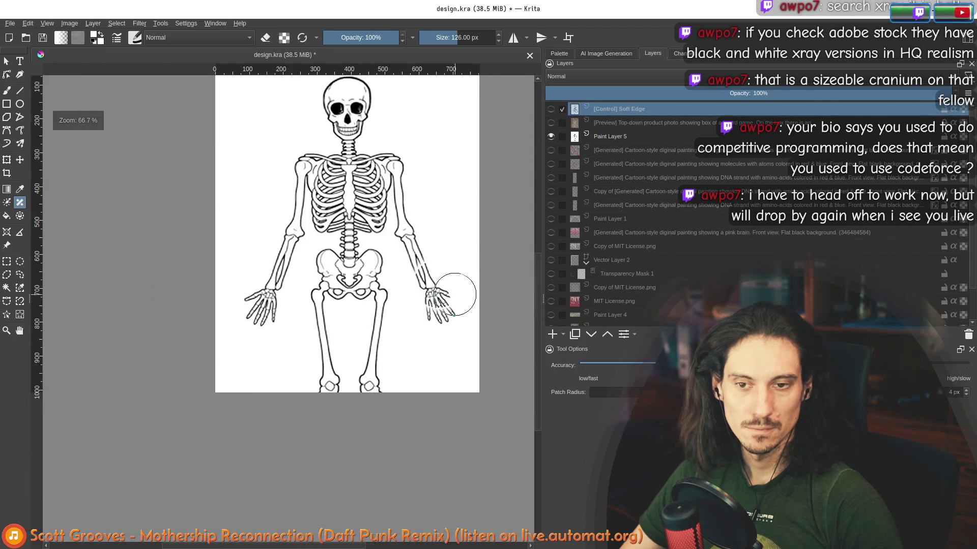
left_click(551, 109)
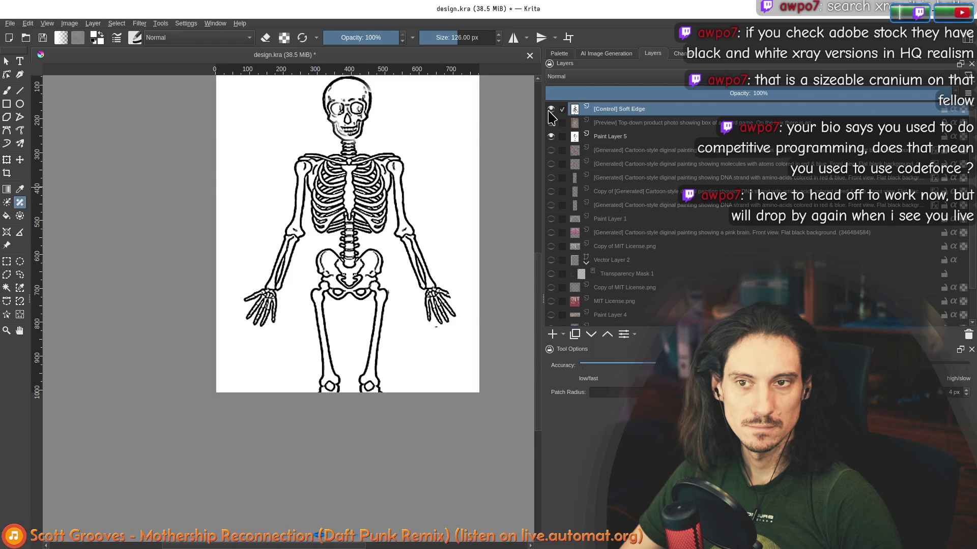
left_click(551, 136)
scroll(552, 306, "down", 1)
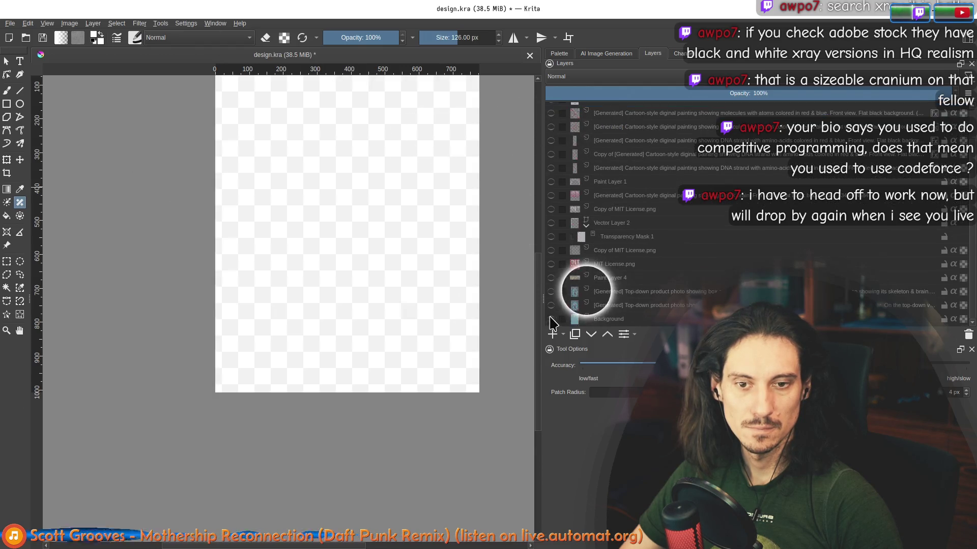
left_click(551, 305)
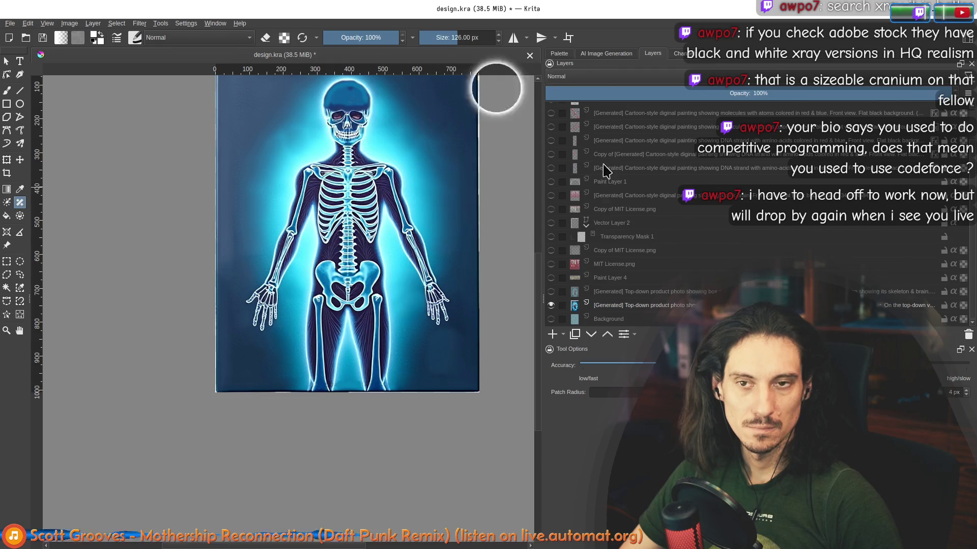
- Generate new board-game box variations from the current prompt
left_click(606, 53)
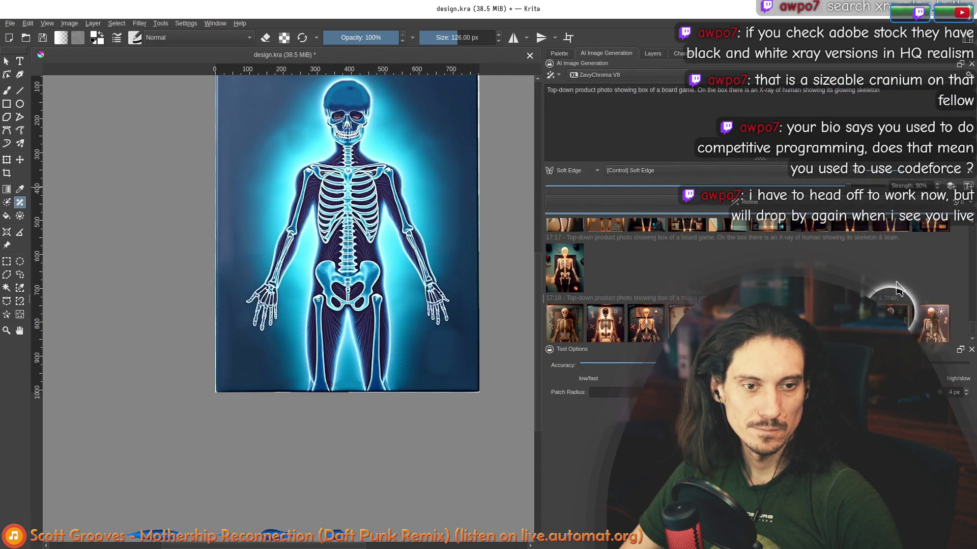
scroll(898, 288, "down", 1)
left_click(666, 107)
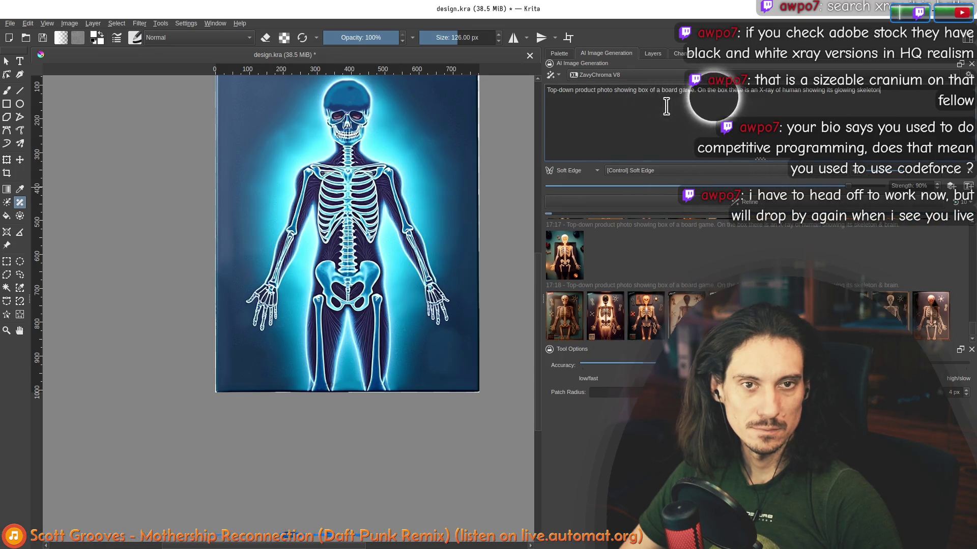
scroll(315, 205, "down", 2)
scroll(315, 205, "up", 2)
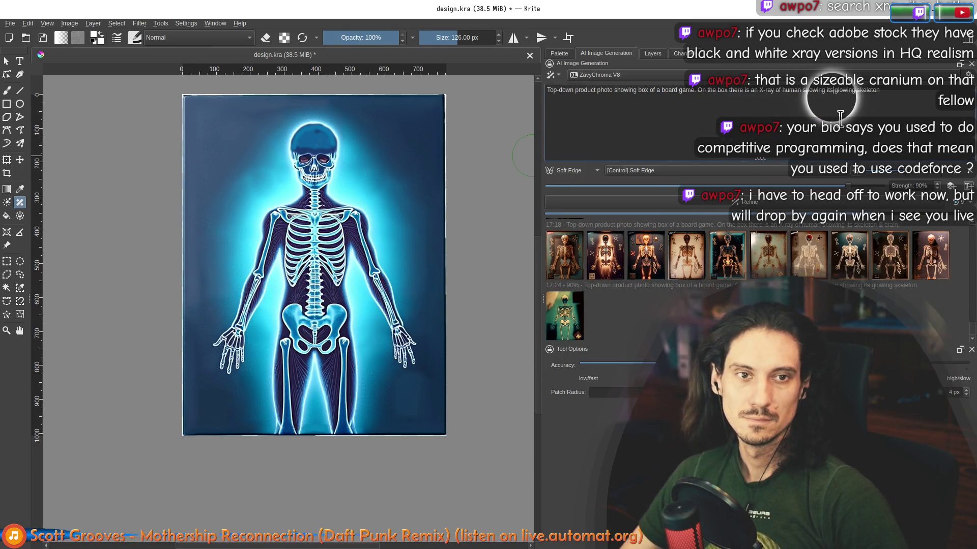
left_click(606, 313)
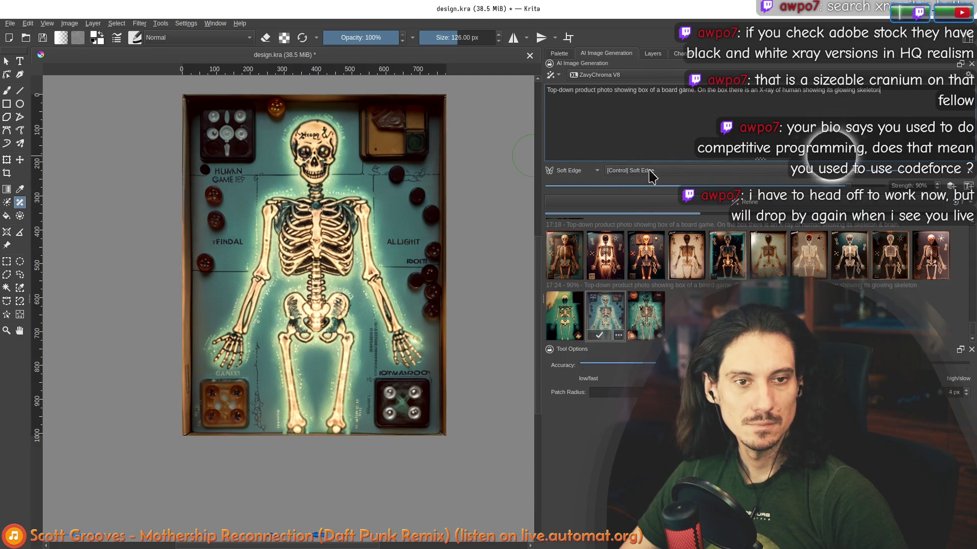
- Add a Reference control layer sourced from Paint Layer 4
left_click(950, 186)
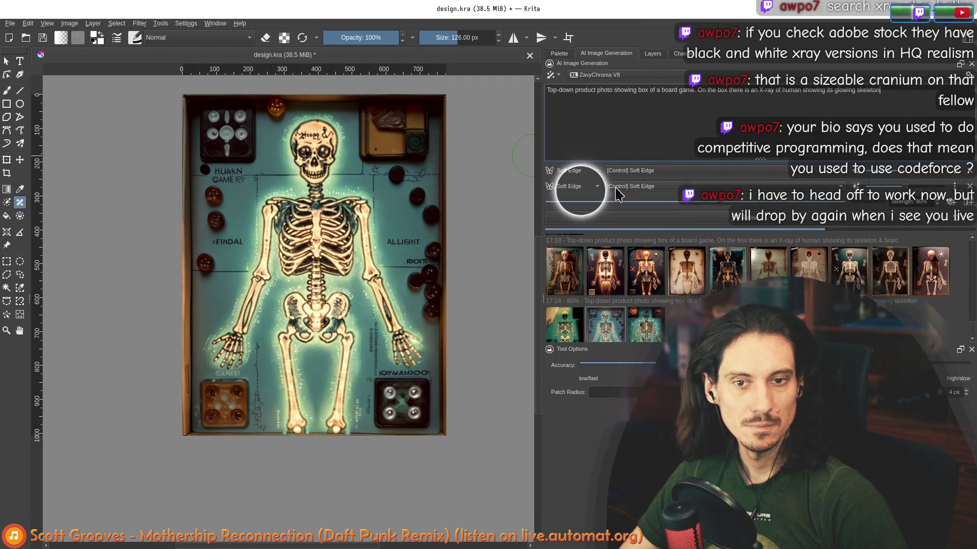
left_click(591, 189)
left_click(585, 136)
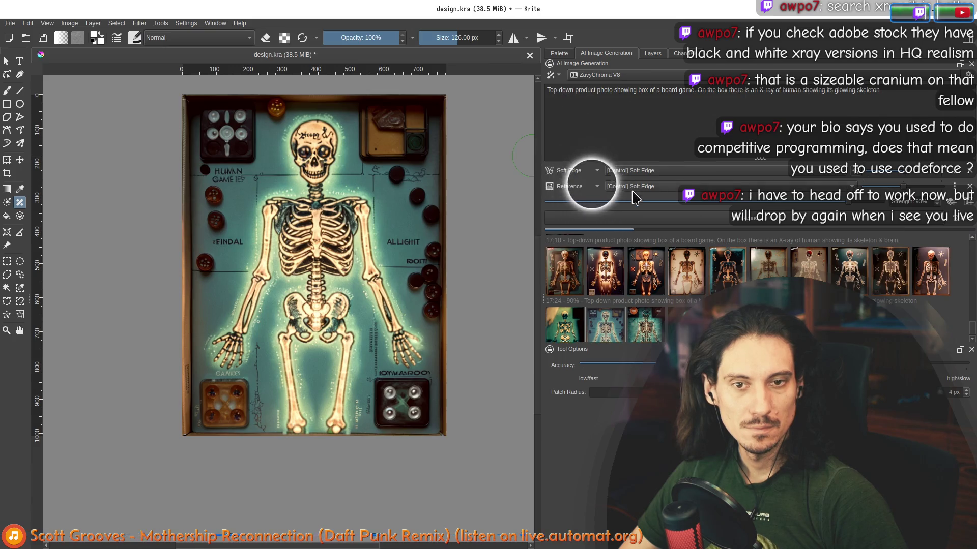
left_click(599, 187)
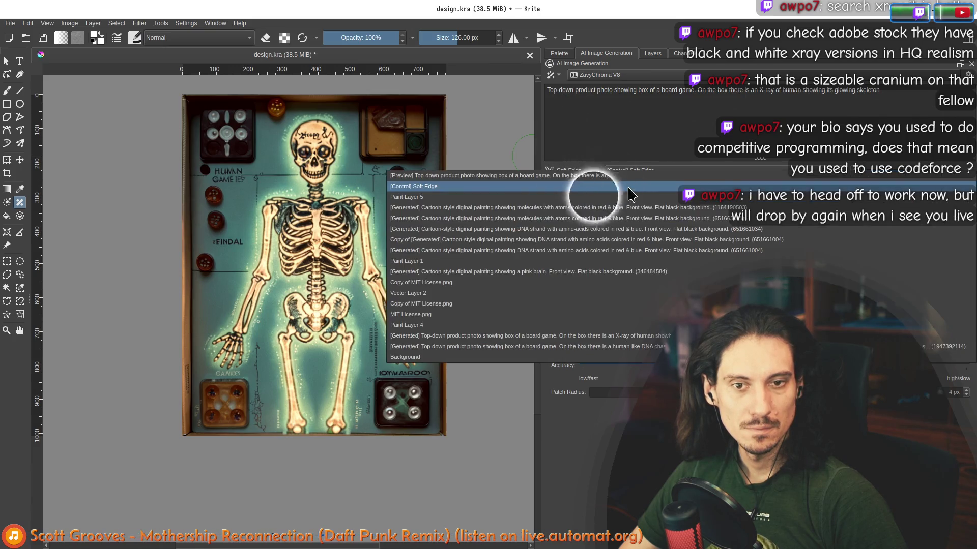
left_click(440, 330)
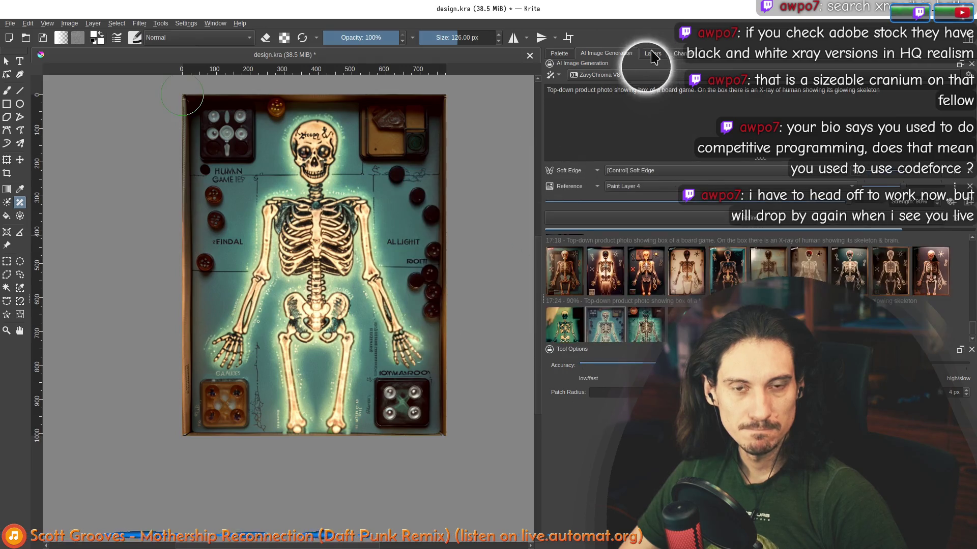
- Switch the Reference source to a generated board-game box layer and select it in the stack
left_click(652, 53)
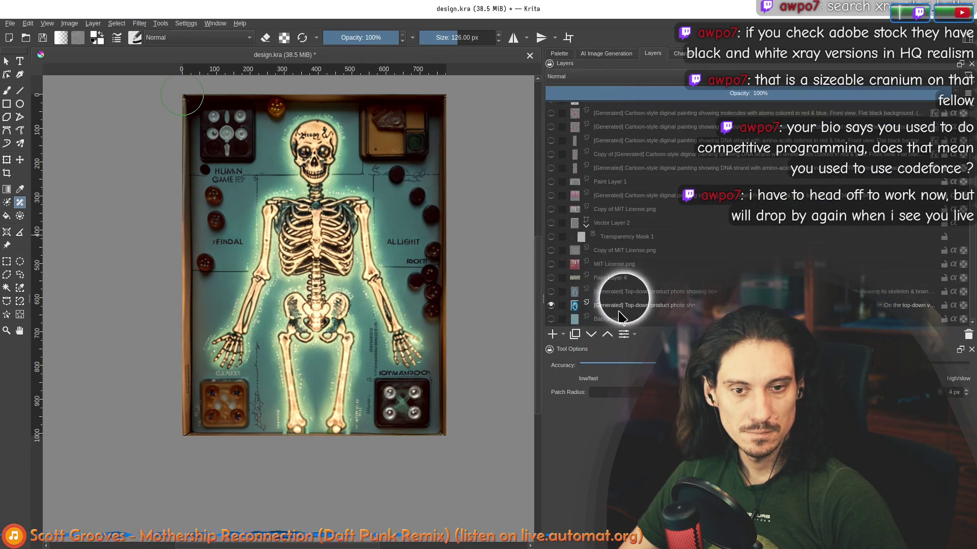
left_click(606, 54)
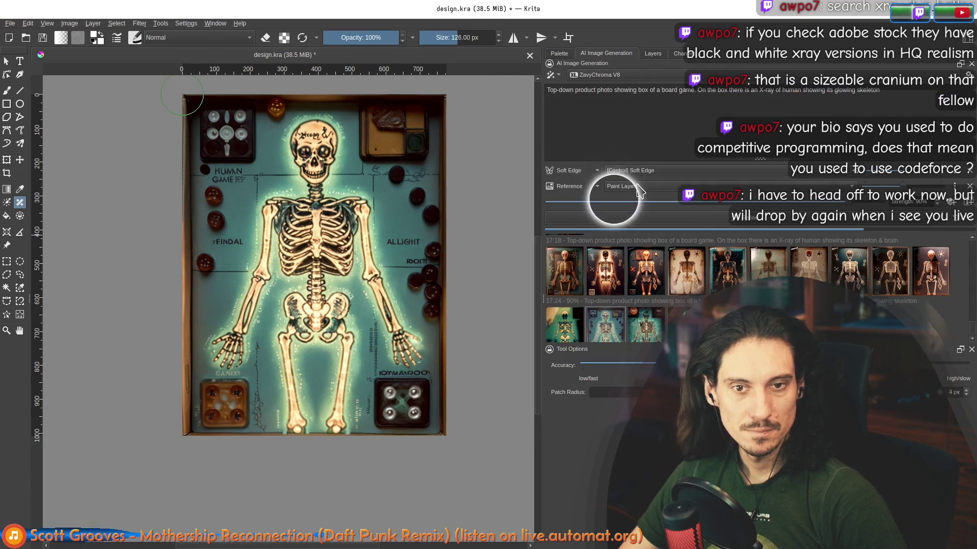
left_click(639, 192)
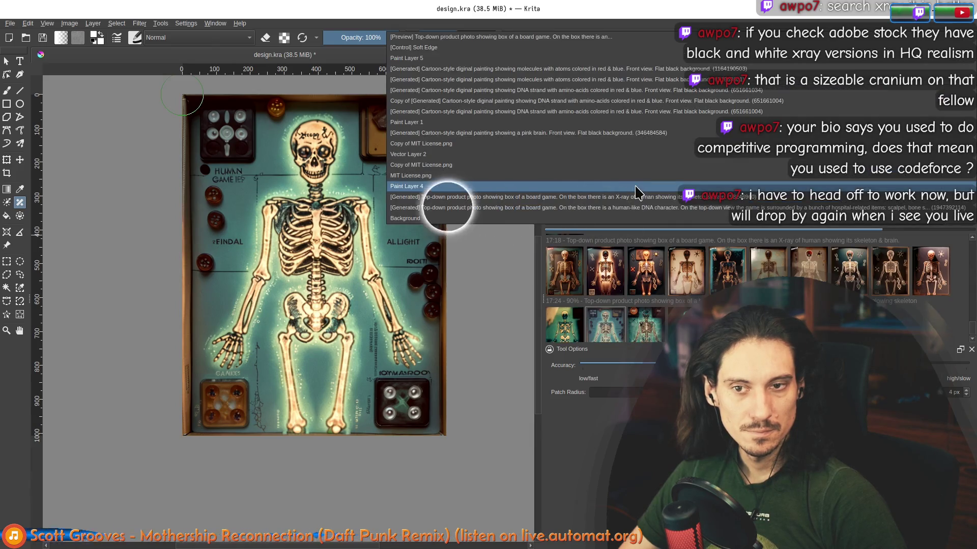
left_click(590, 208)
left_click(653, 53)
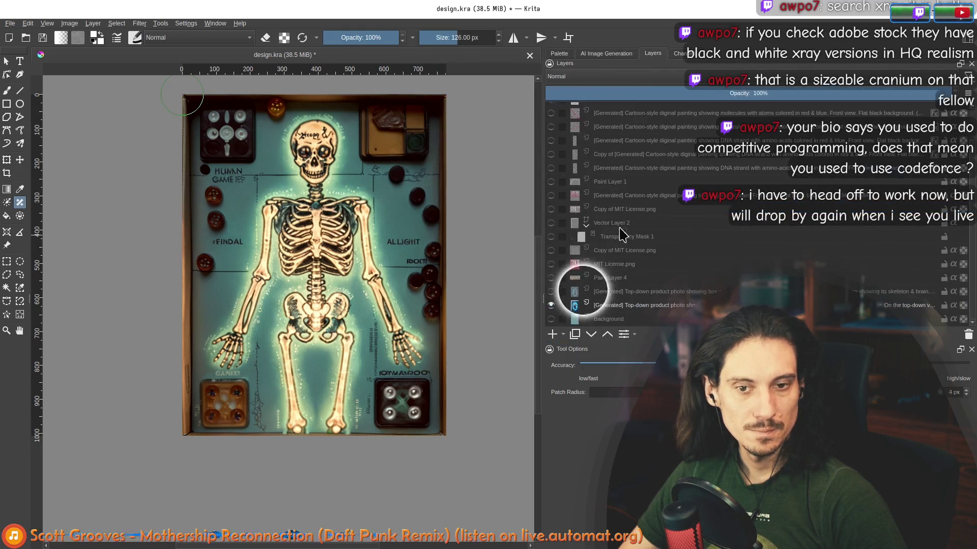
left_click(558, 296)
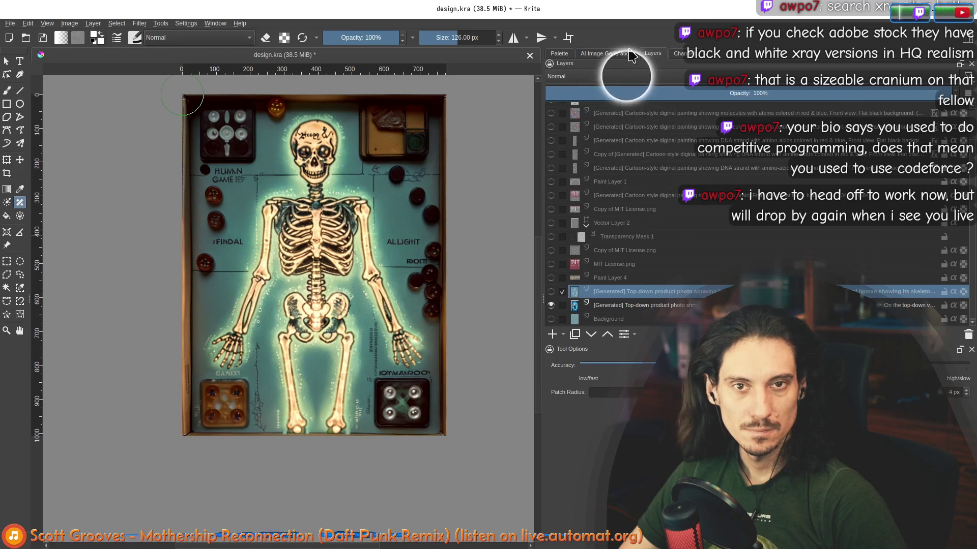
left_click(611, 53)
- Drop the board-game preview and compare the two generated skeleton layers by toggling the upper one
left_click(605, 325)
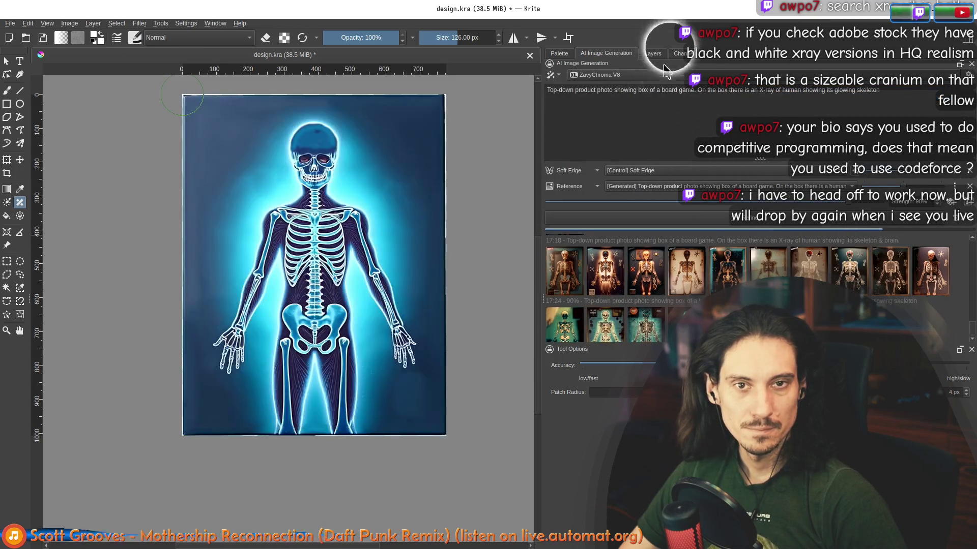
left_click(652, 54)
left_click(551, 292)
left_click(633, 305)
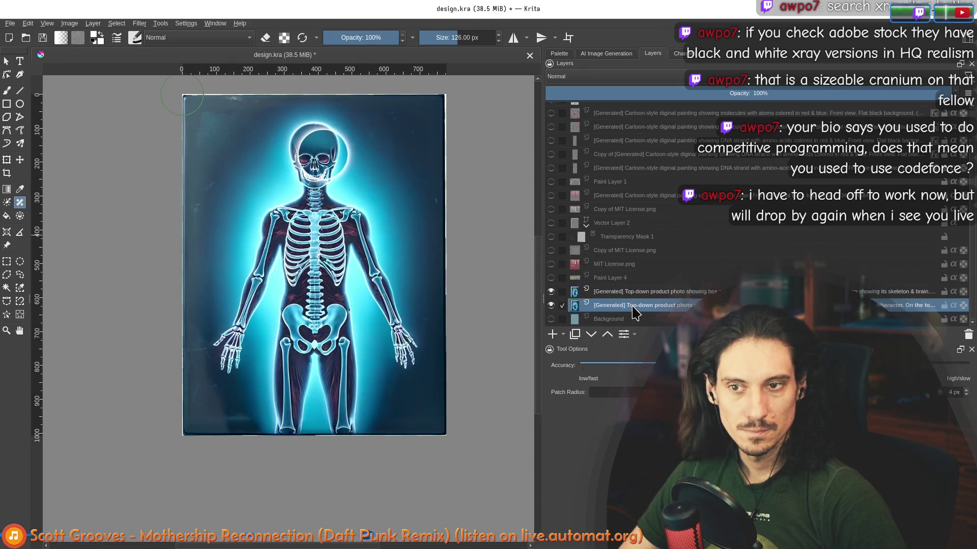
left_click(551, 291)
left_click(551, 291)
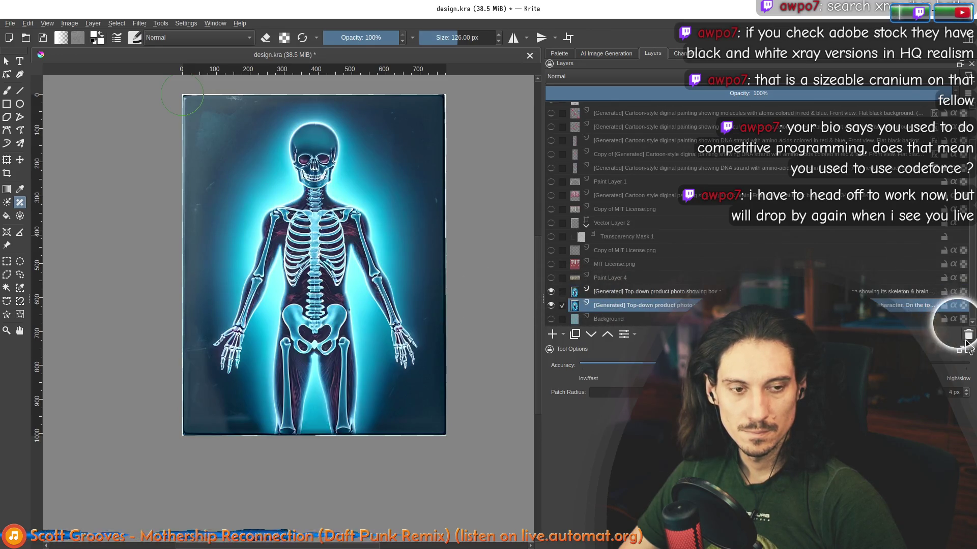
left_click(605, 54)
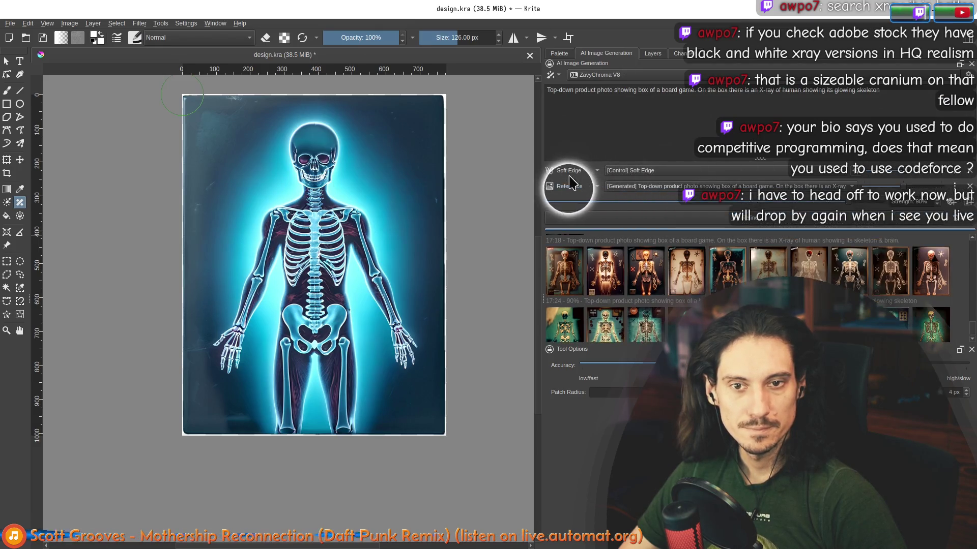
- Set the generated X-ray skeleton layer as the Reference source and widen the generation panel
left_click(595, 186)
left_click(636, 189)
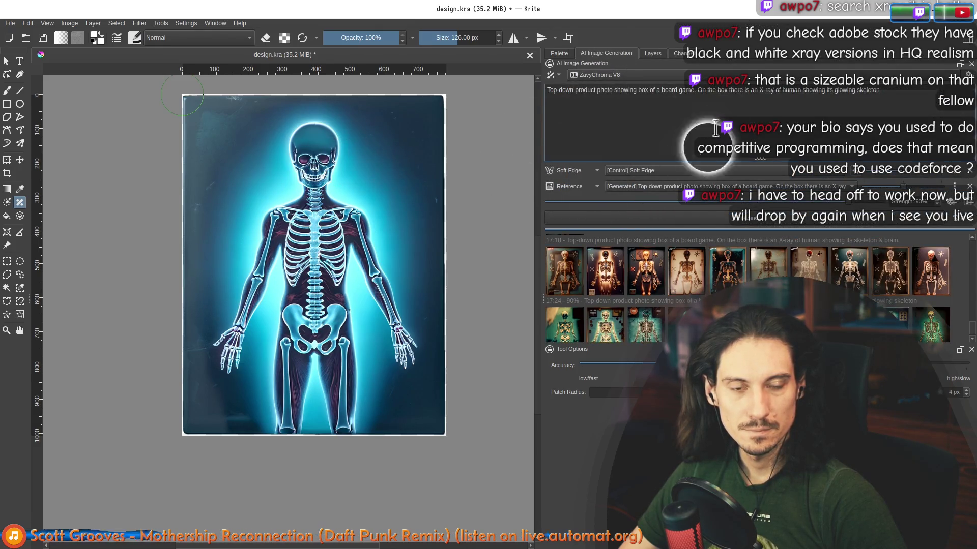
scroll(900, 275, "down", 1)
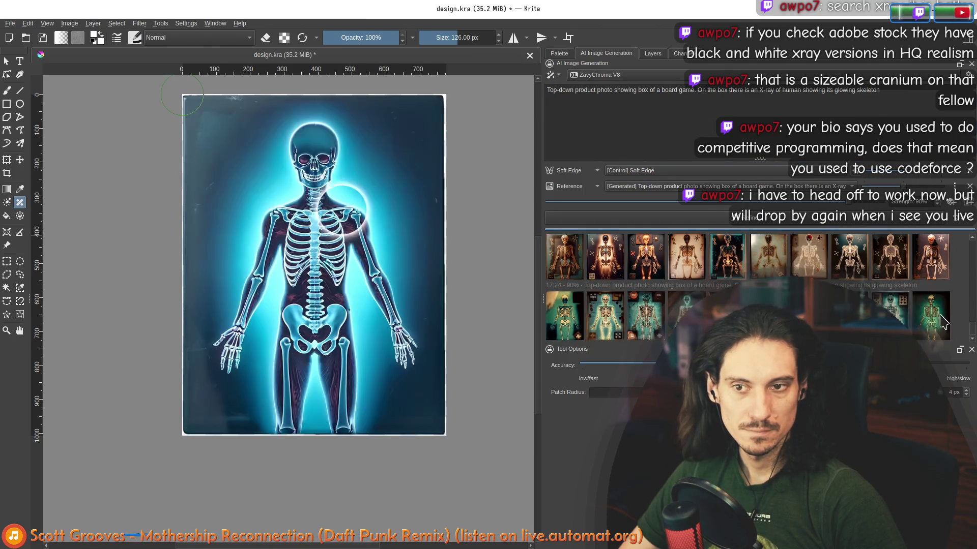
left_click(772, 95)
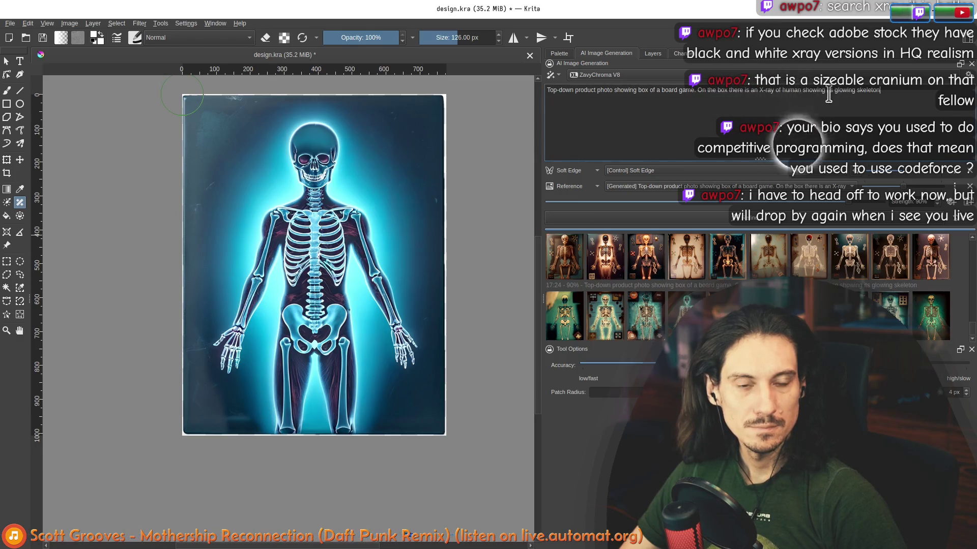
left_click(818, 147)
double_click(818, 147)
type("within a human body.")
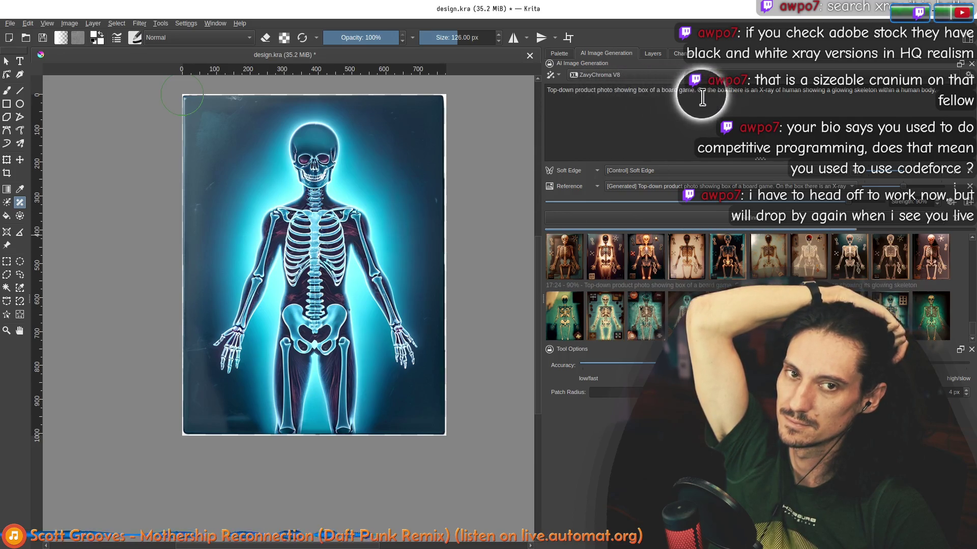
left_click_drag(542, 131, 482, 134)
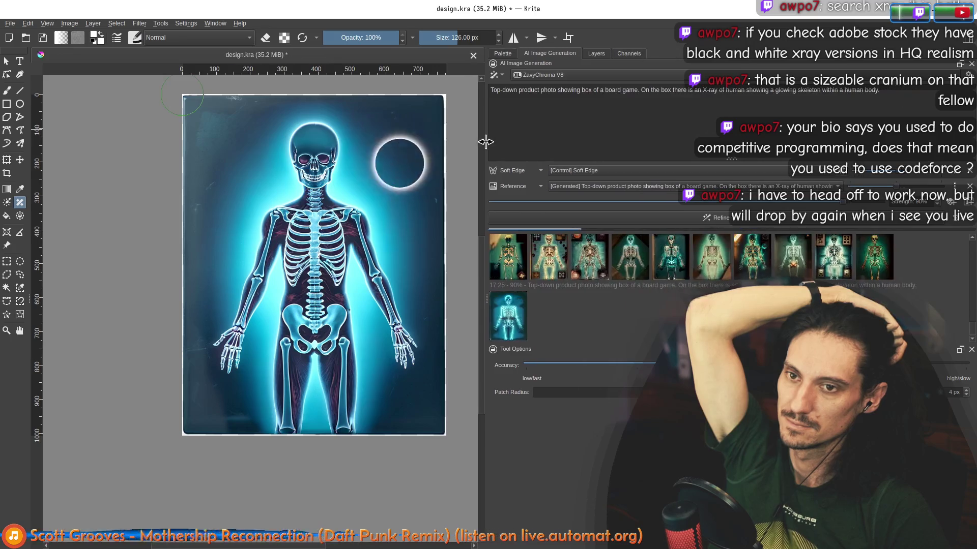
- Preview the generated skeleton variants in turn and apply a chosen one to the canvas
left_click(518, 327)
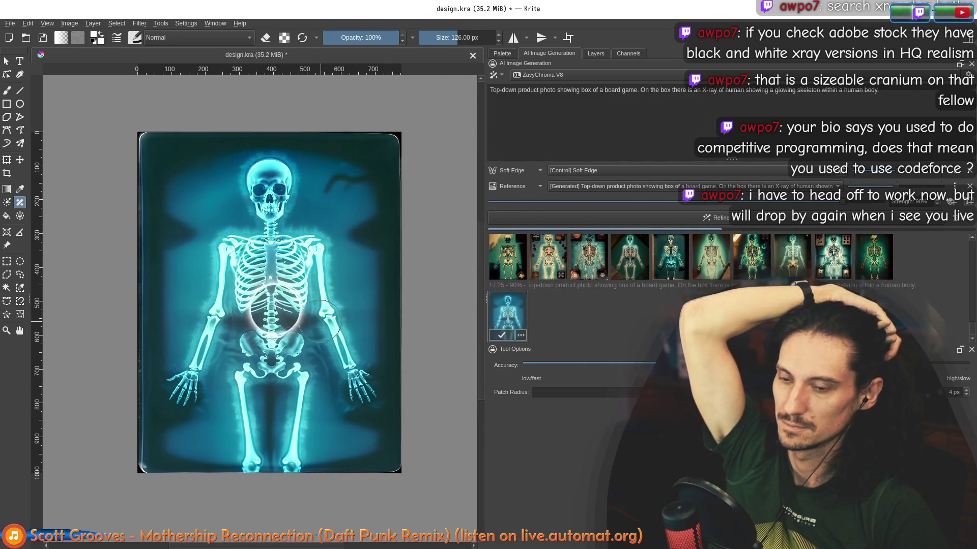
scroll(297, 310, "up", 1)
scroll(298, 310, "down", 1)
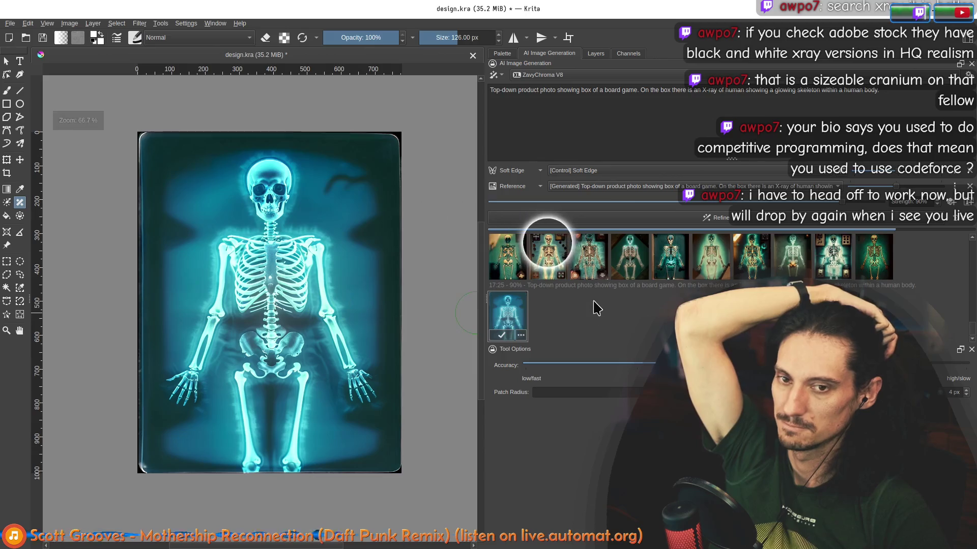
left_click(554, 319)
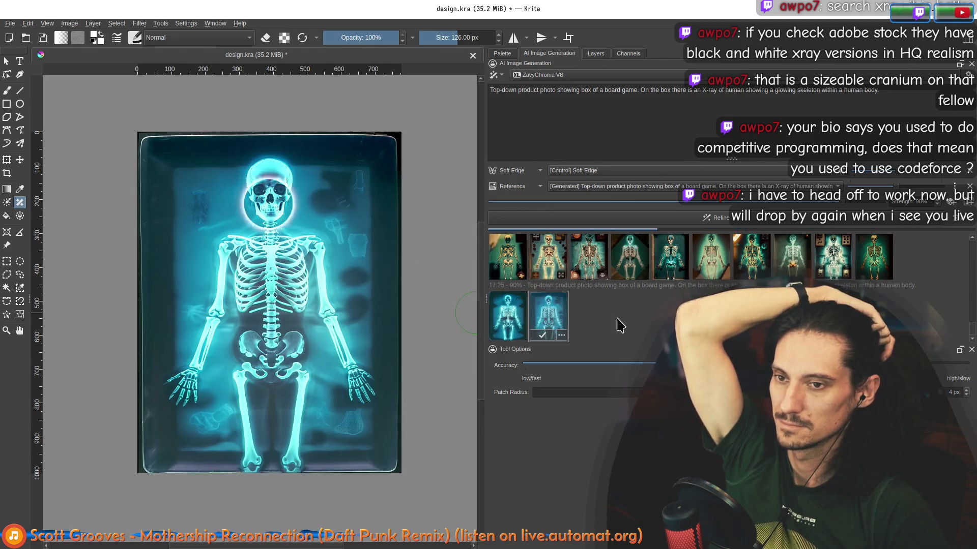
left_click(630, 258)
left_click(670, 258)
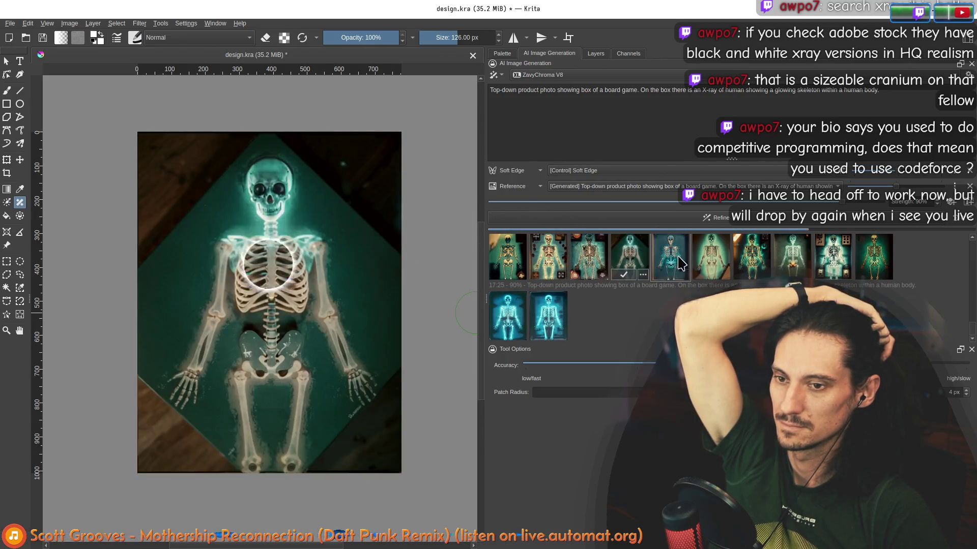
left_click(725, 266)
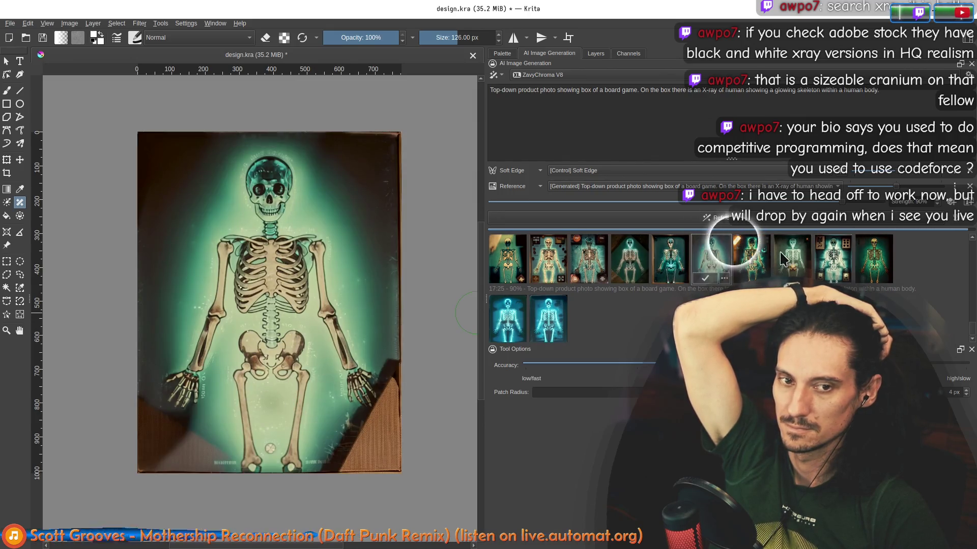
left_click(587, 258)
left_click(588, 317)
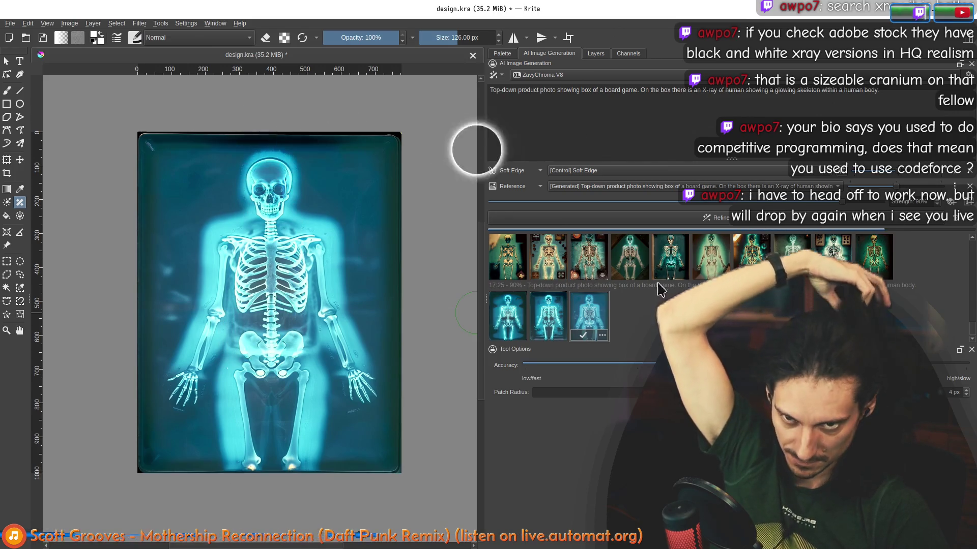
left_click(641, 315)
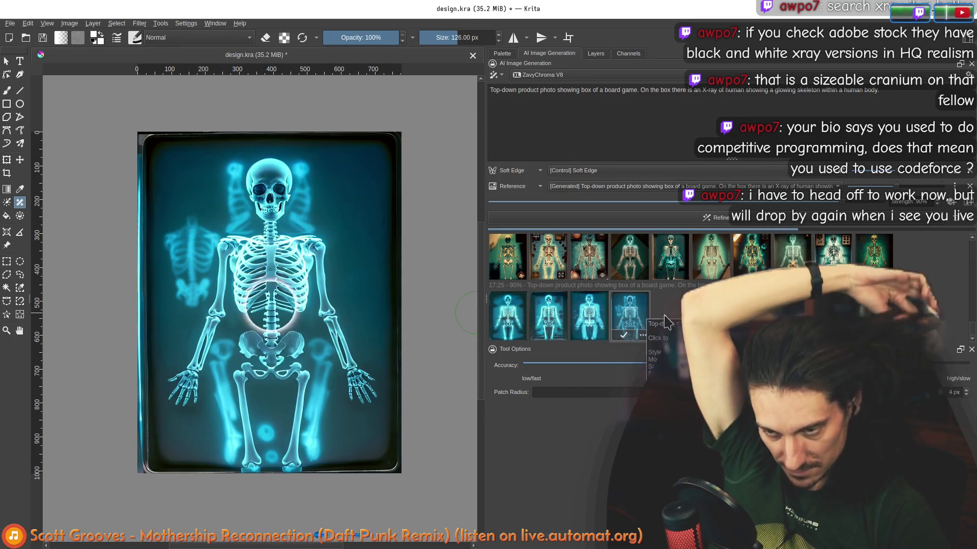
mouse_move(669, 312)
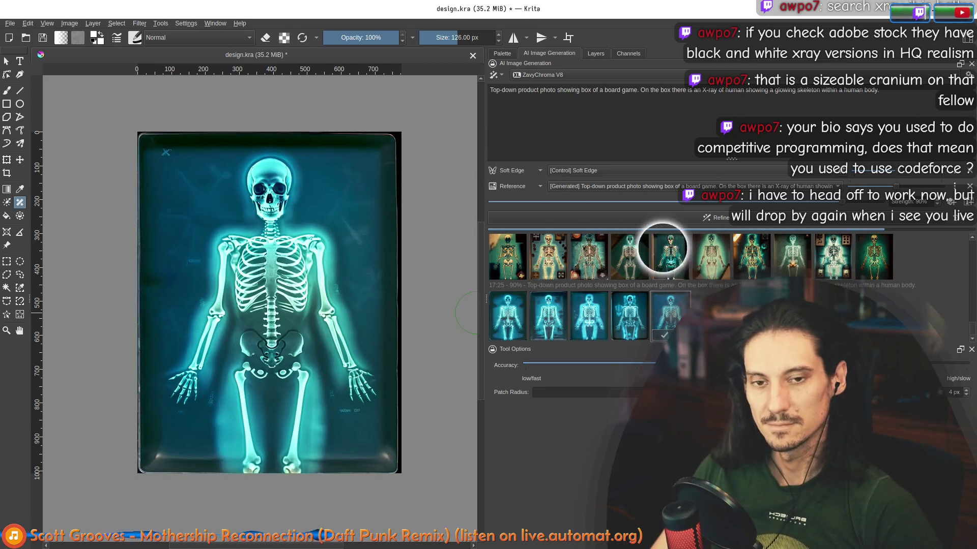
scroll(546, 252, "up", 3)
scroll(618, 288, "down", 3)
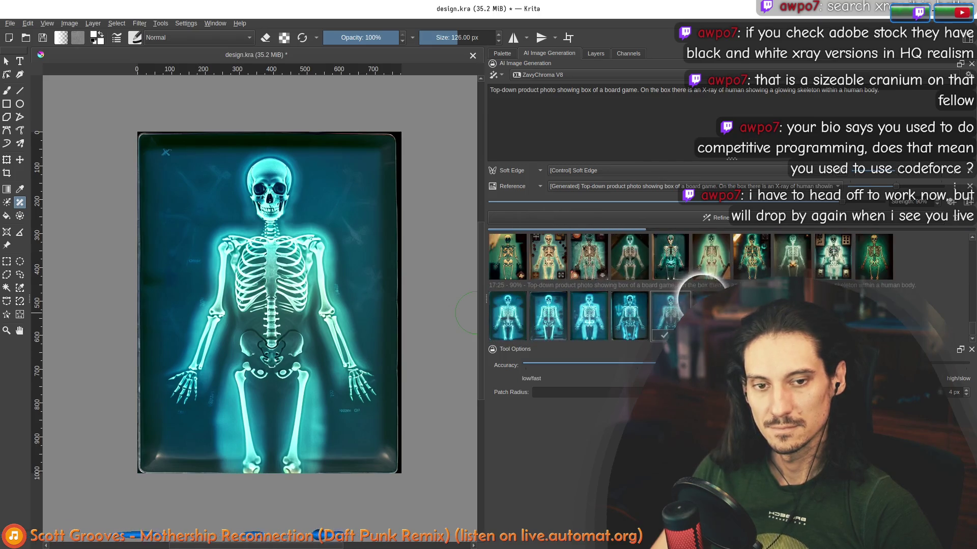
left_click(670, 313)
- Raise Strength to 100% and check the generation queue options
left_click(648, 135)
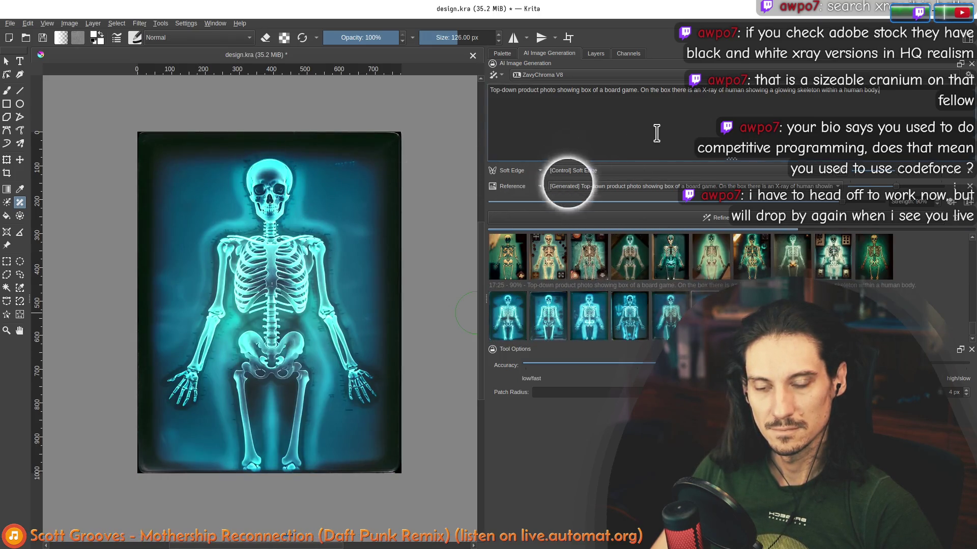
left_click_drag(865, 207, 946, 261)
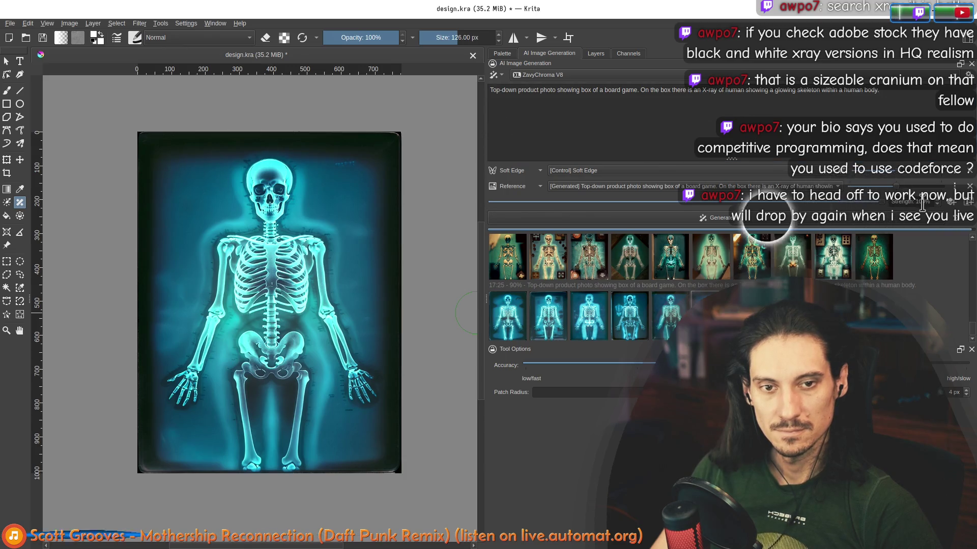
left_click(963, 226)
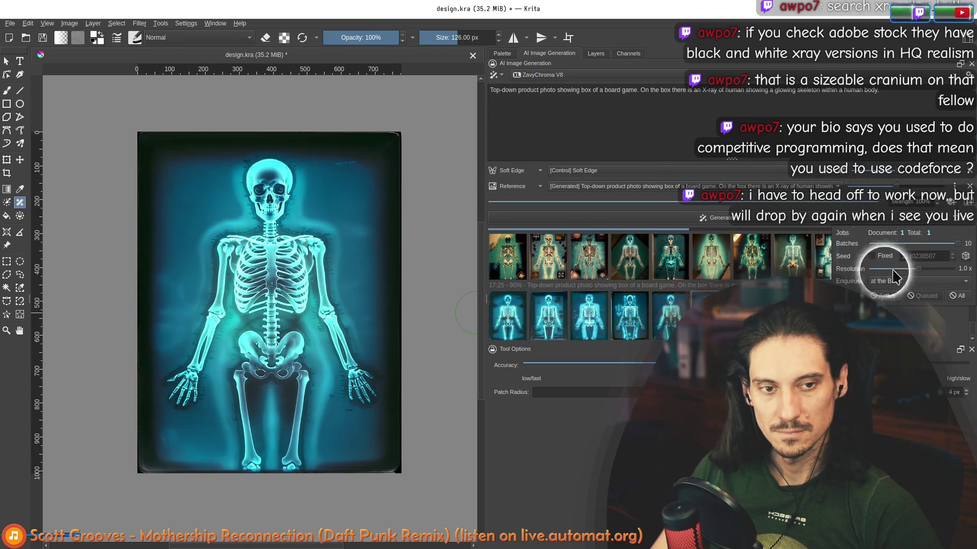
left_click(561, 128)
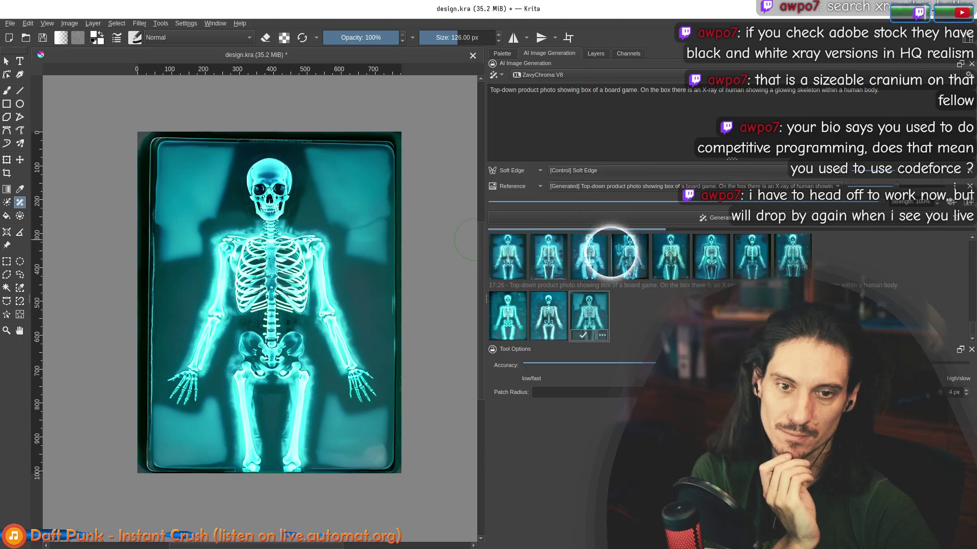
- In the Layers docker, check Paint Layers 4 and 5 and duplicate the generated skeleton photo layer
left_click(595, 55)
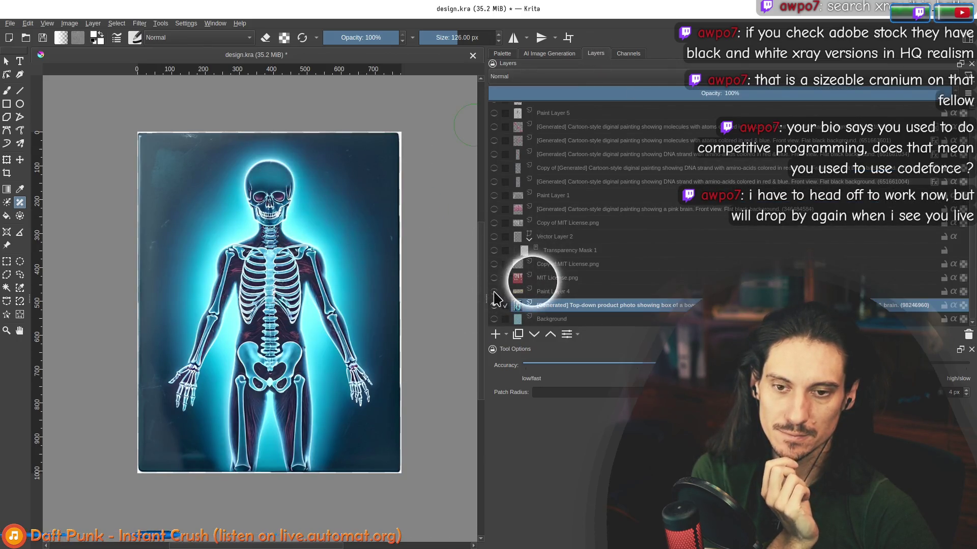
left_click(494, 292)
scroll(496, 229, "up", 1)
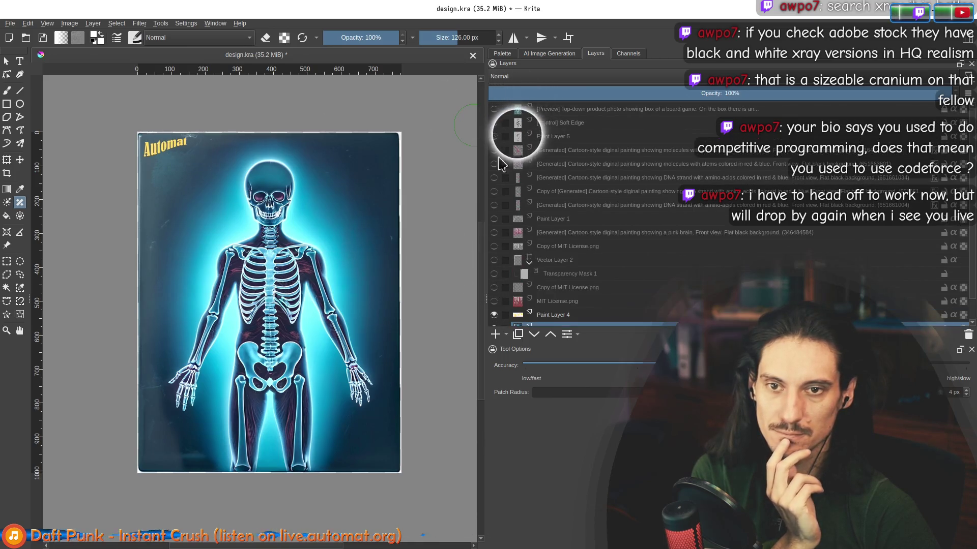
left_click(494, 136)
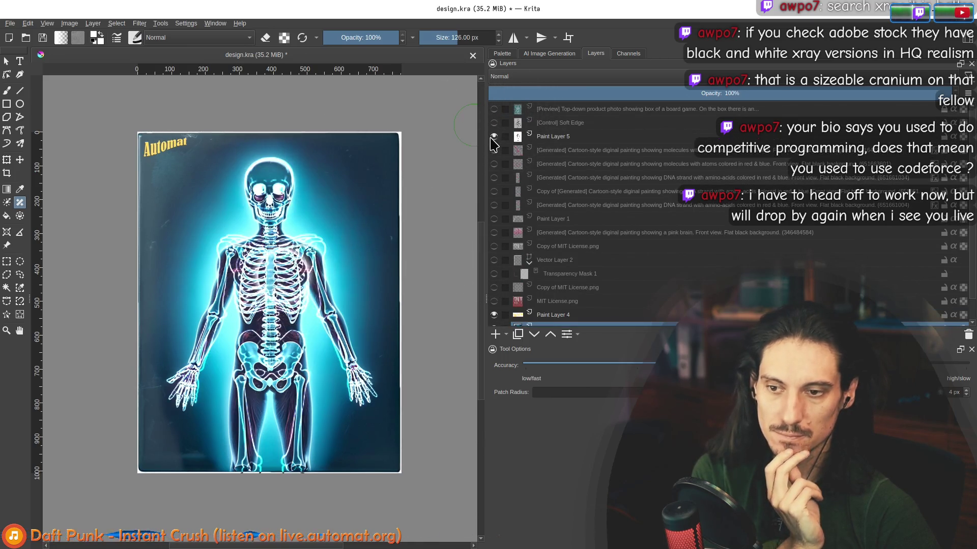
left_click(493, 136)
scroll(350, 324, "up", 2)
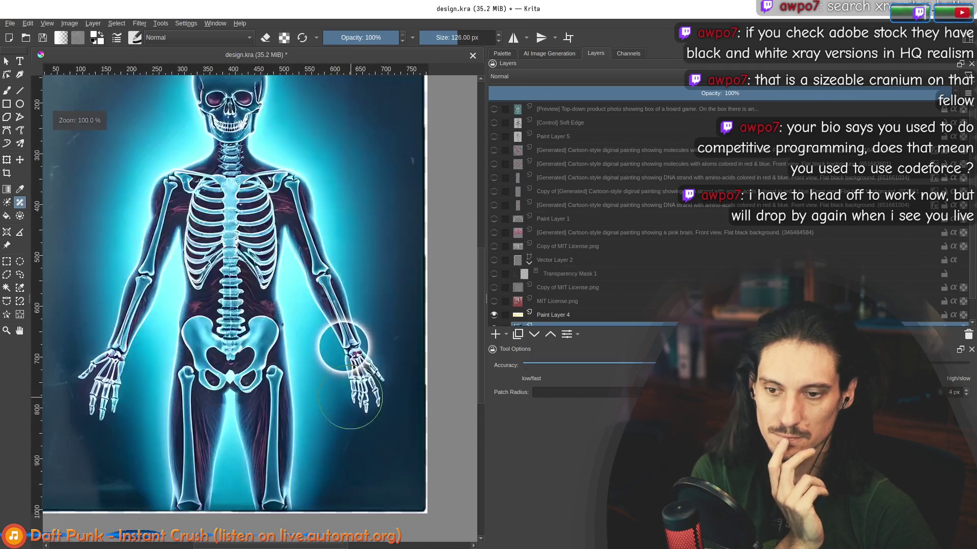
scroll(583, 267, "down", 1)
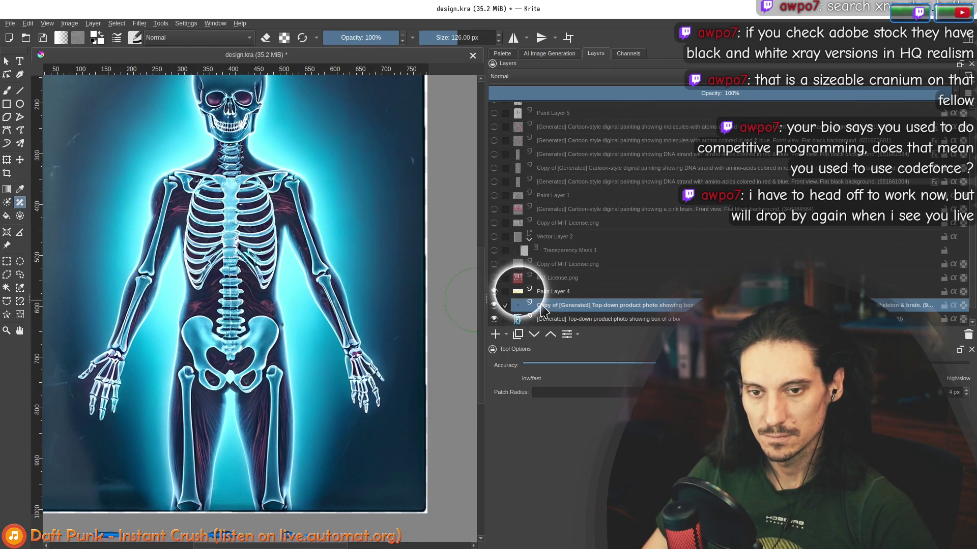
left_click(518, 333)
scroll(323, 317, "down", 3)
scroll(324, 318, "up", 1)
scroll(322, 319, "up", 2)
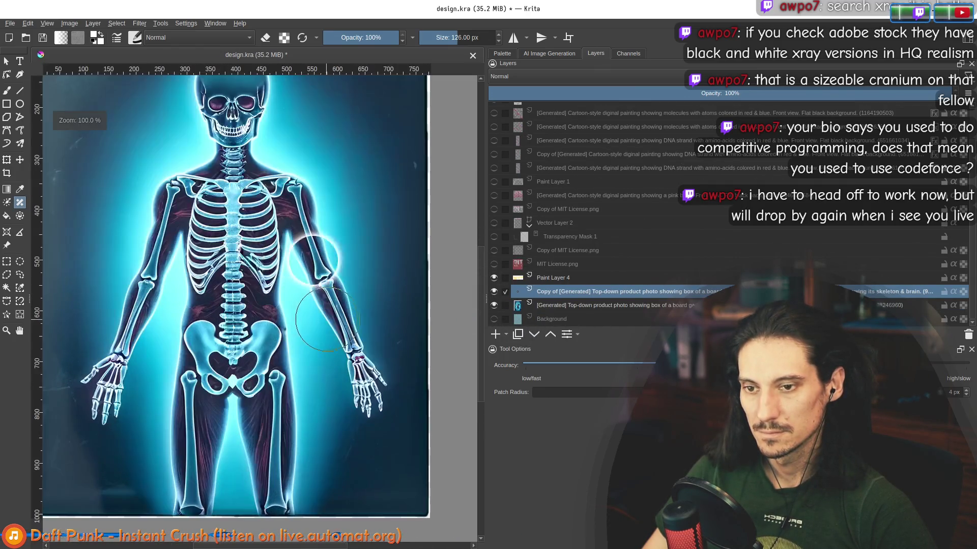
scroll(389, 340, "down", 1)
scroll(532, 172, "up", 1)
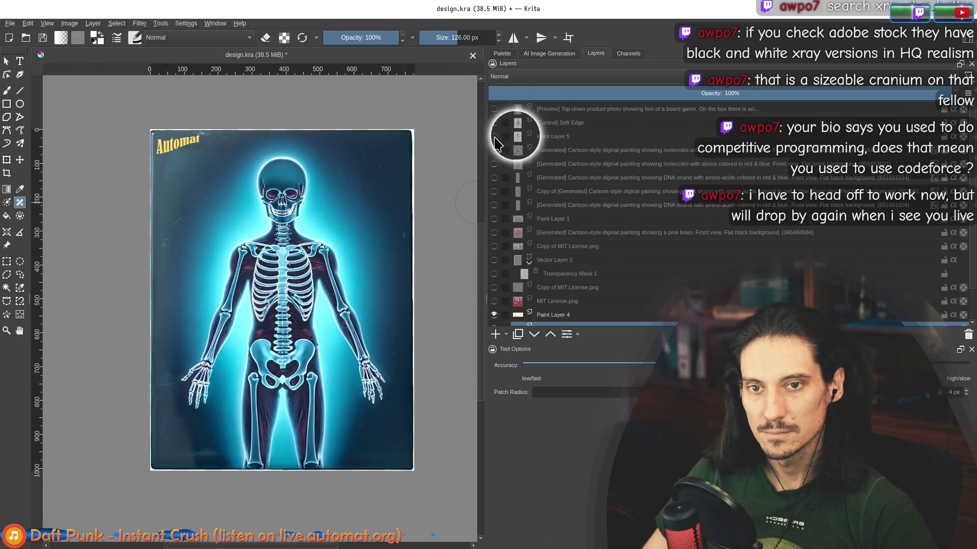
scroll(502, 298, "down", 1)
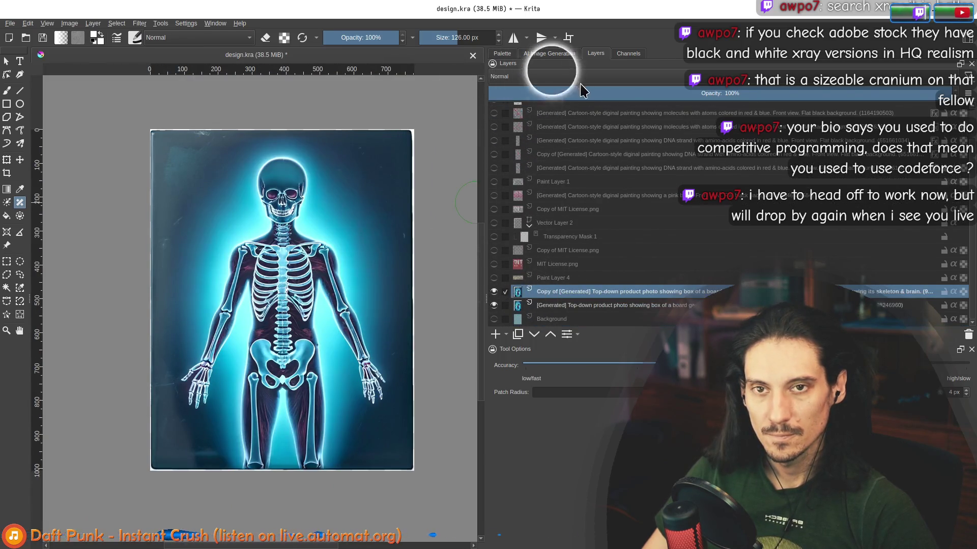
- Back in the AI Image Generation panel, apply a different generated skeleton to the canvas
left_click(550, 54)
left_click(669, 315)
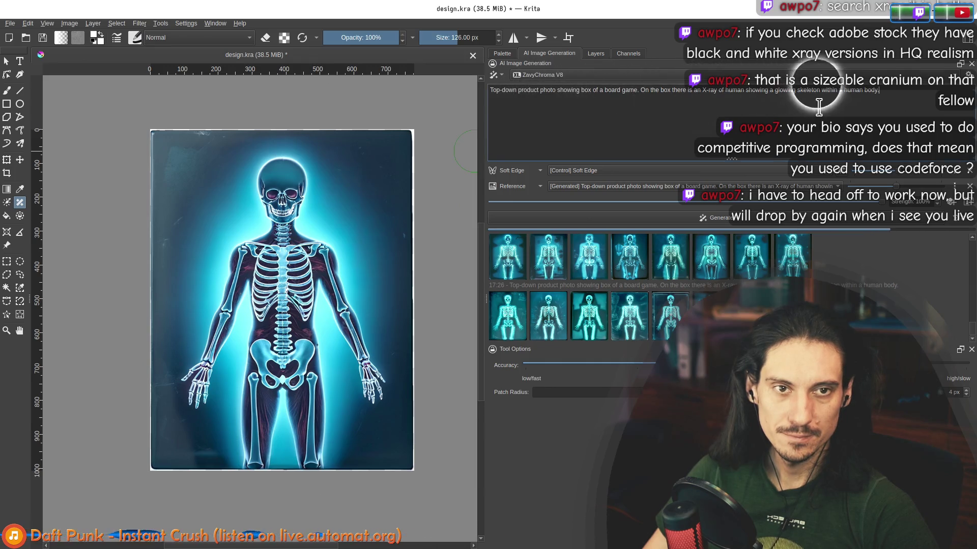
- Clear all text from the generation prompt
key("ctrl+a")
key("BackSpace")
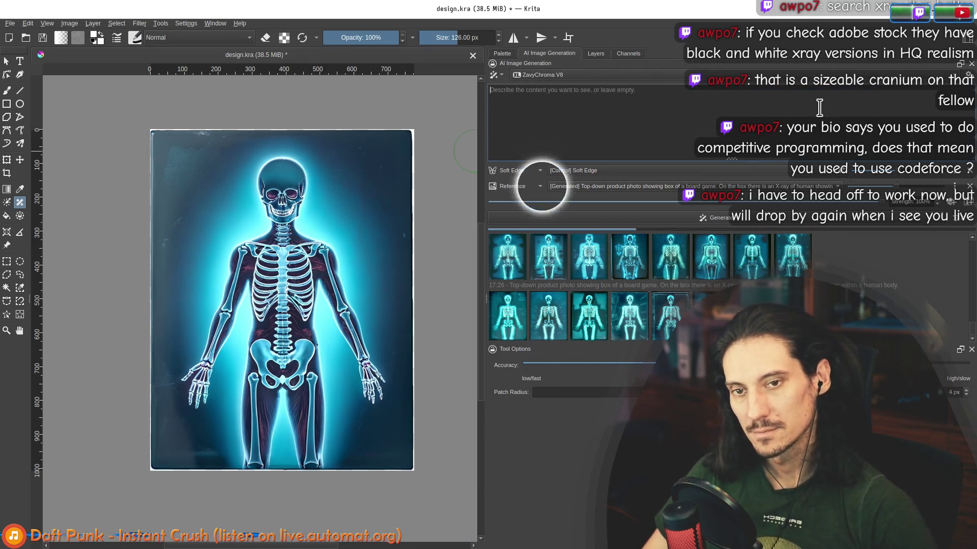
- With the Freehand Selection tool, trace a closed outline around the whole skeleton figure
left_click(21, 262)
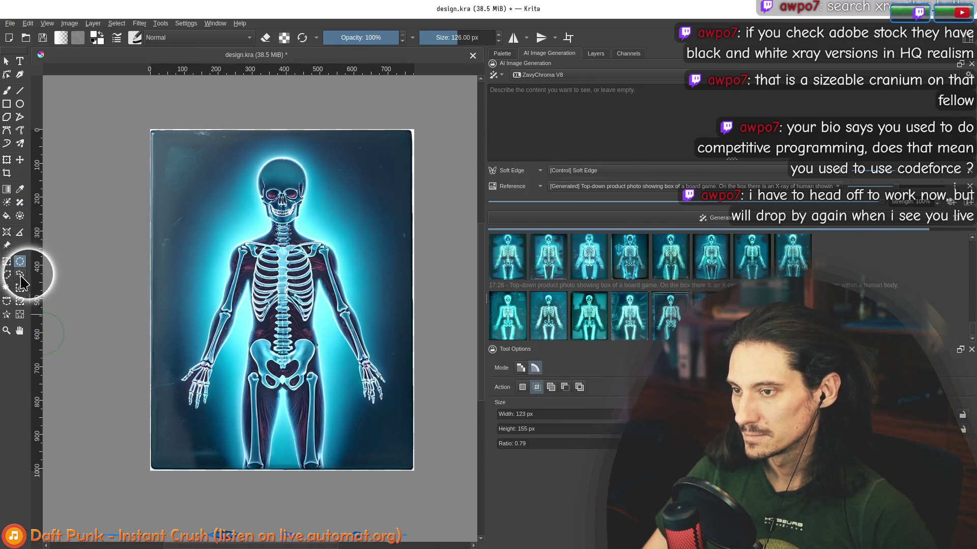
left_click(21, 277)
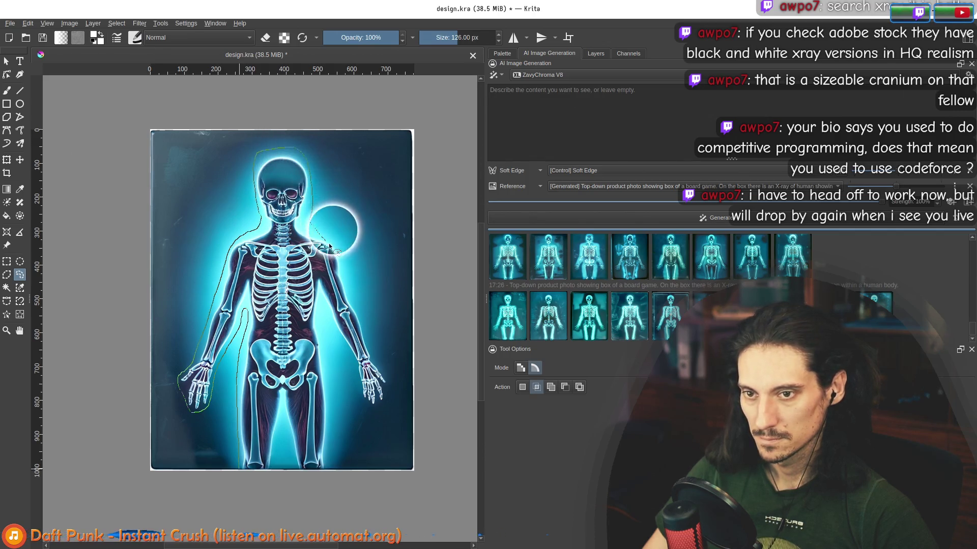
left_click_drag(368, 334, 386, 376)
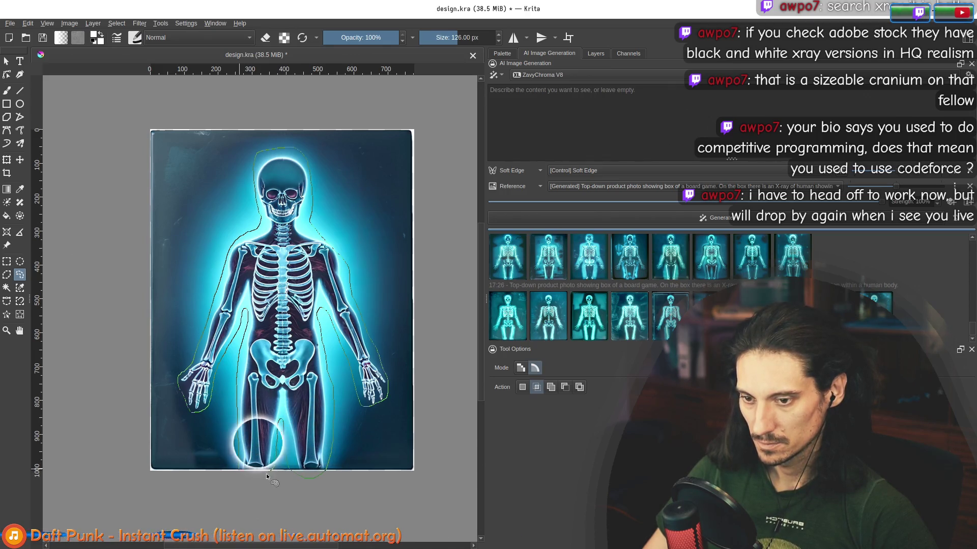
left_click_drag(241, 475, 252, 476)
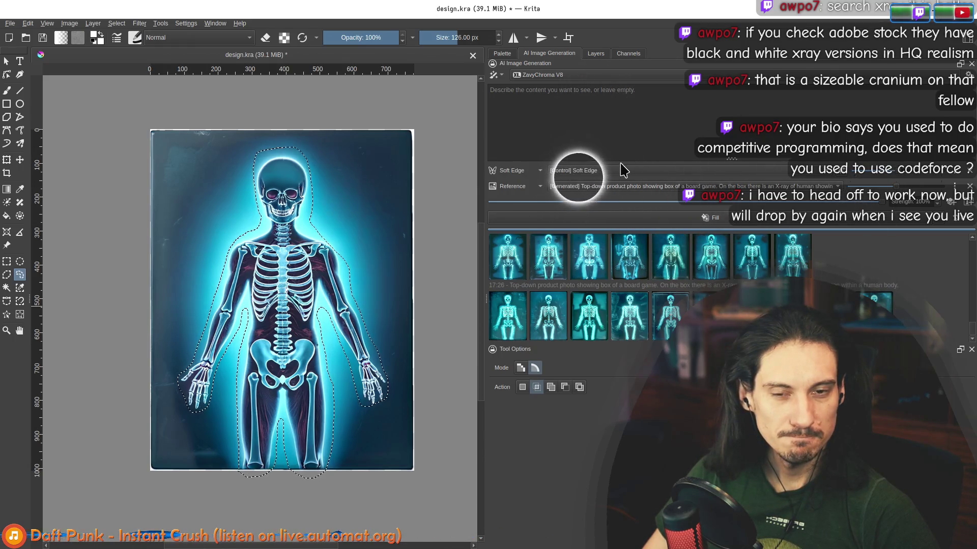
- Remove the Soft Edge control, run an AI Fill inside the selection and preview the second and fifth results
left_click(969, 174)
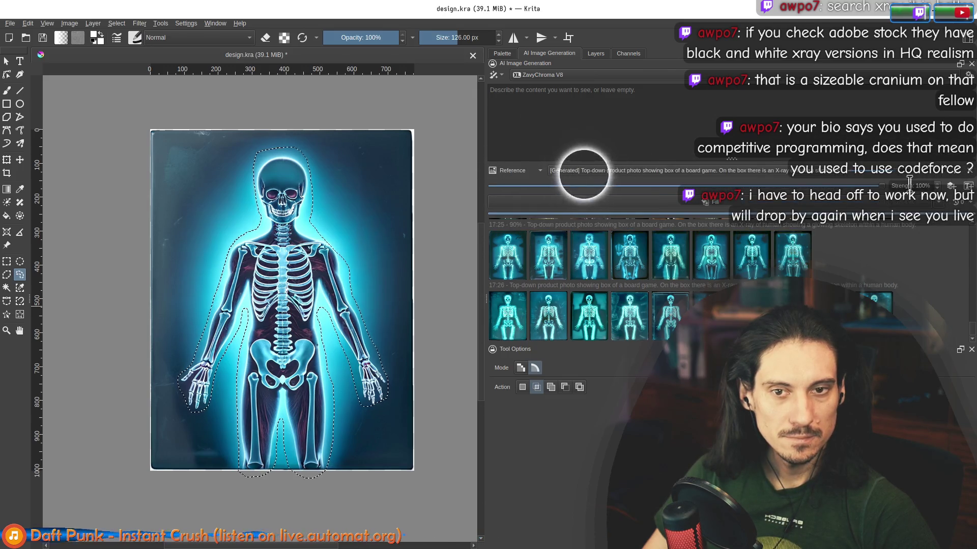
left_click(513, 173)
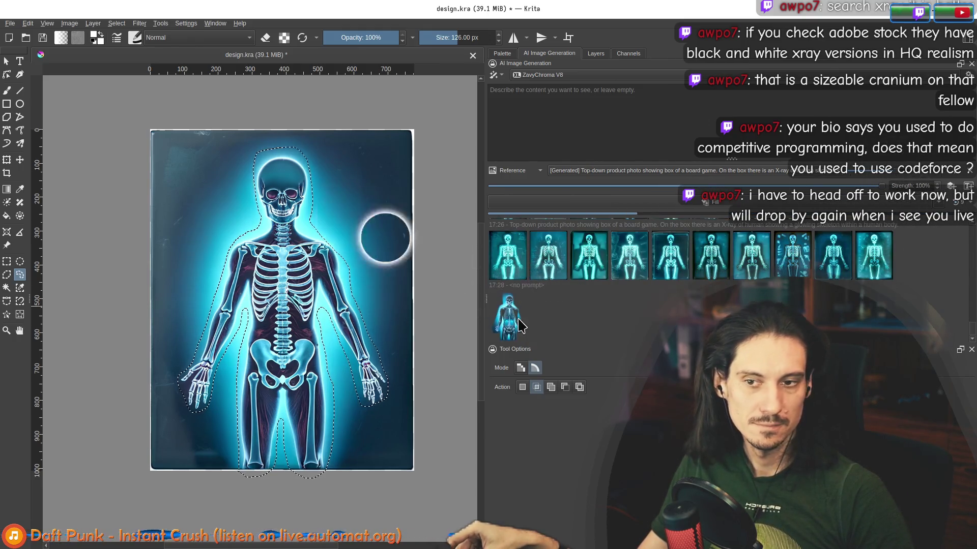
left_click(517, 324)
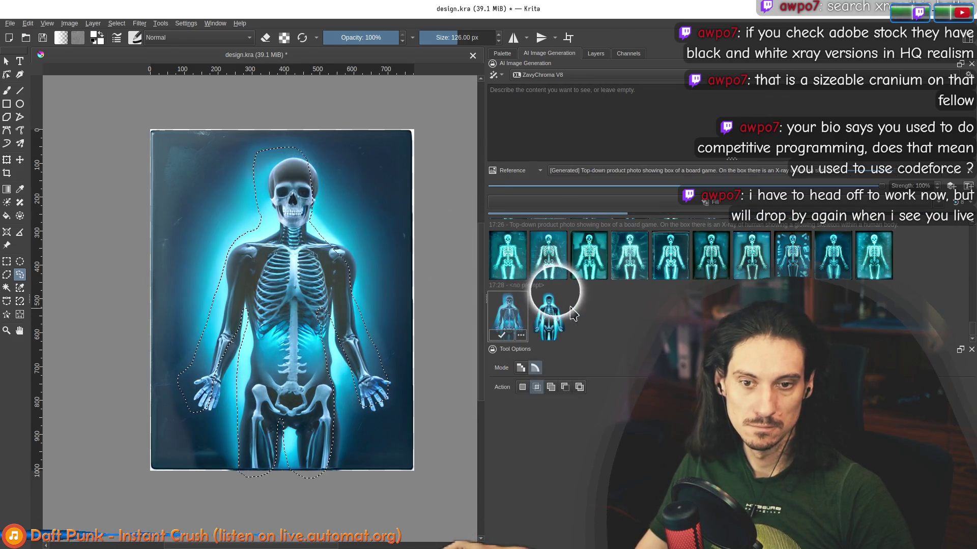
left_click(550, 322)
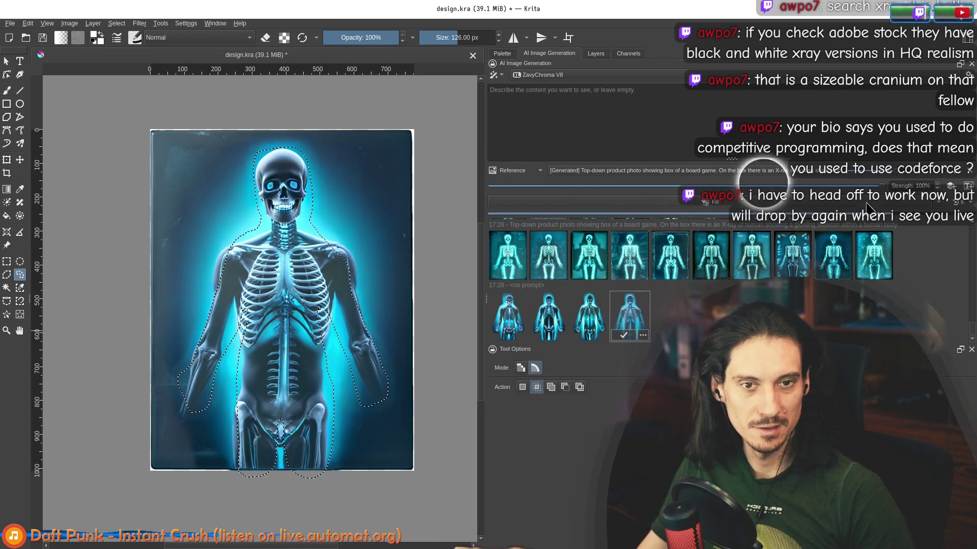
left_click(668, 305)
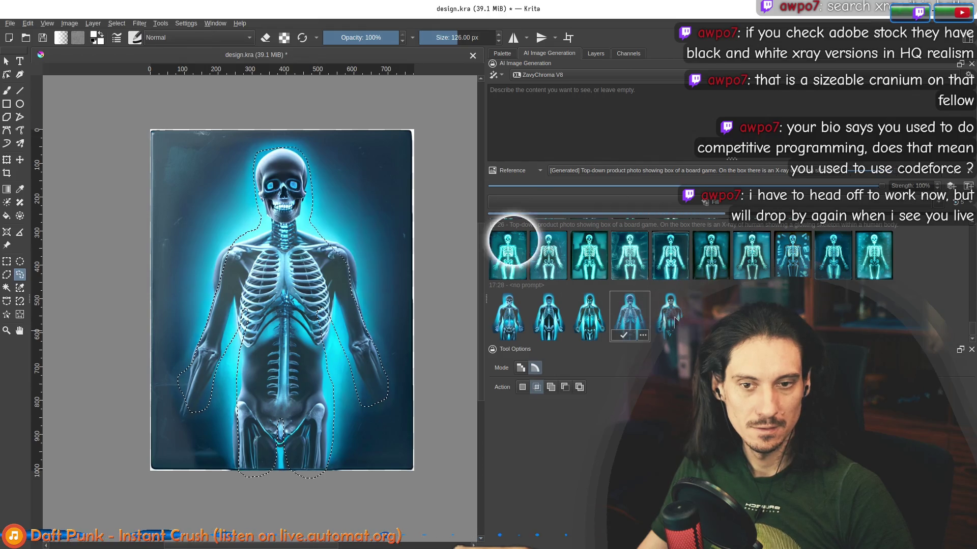
- Add a new control layer and bring up its list of control types
left_click(939, 186)
left_click(512, 186)
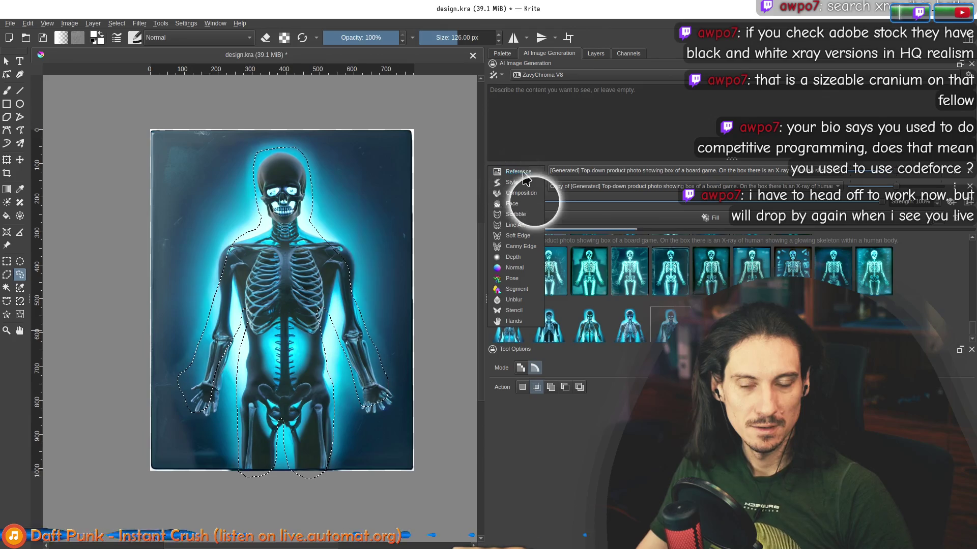
- Set the control to Soft Edge sourced from the Soft Edge control layer and run another AI Fill
left_click(526, 236)
left_click(562, 170)
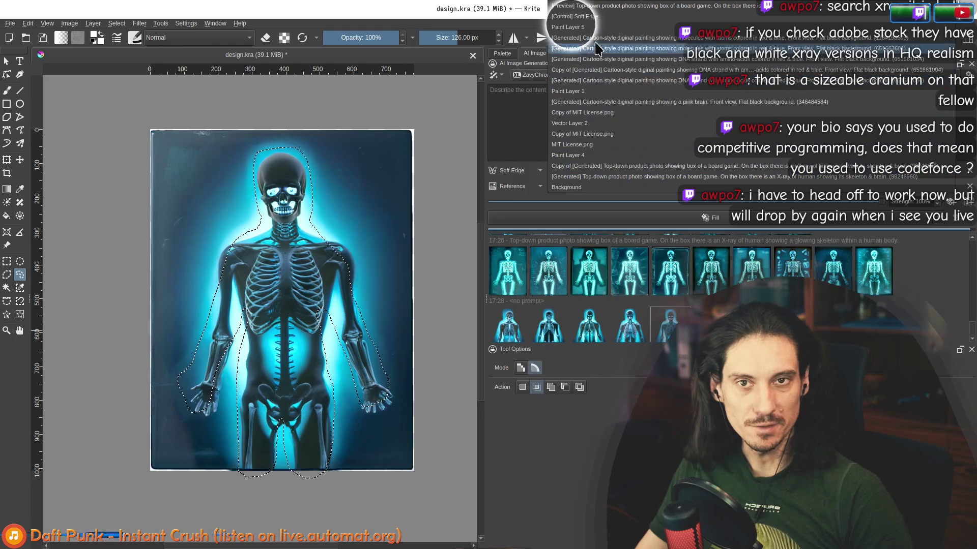
left_click(607, 17)
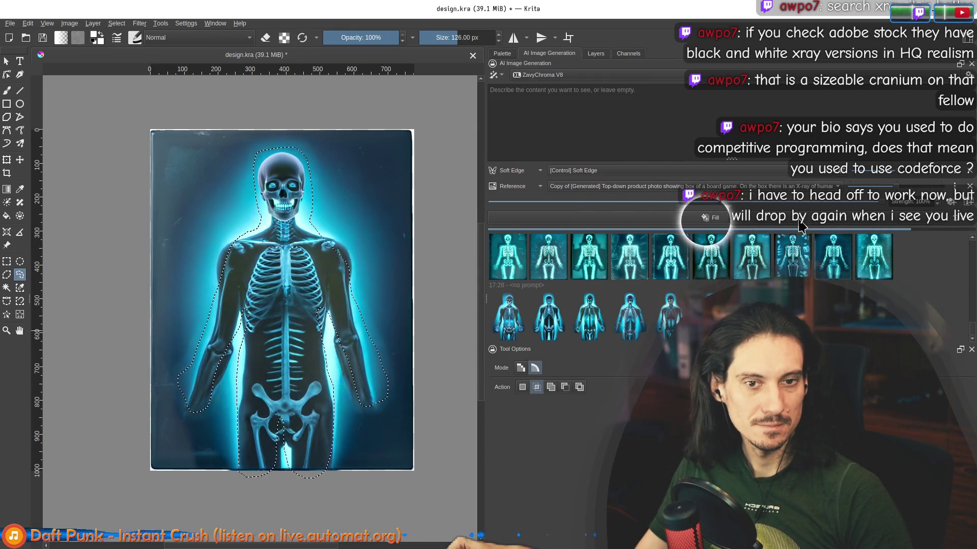
left_click(708, 216)
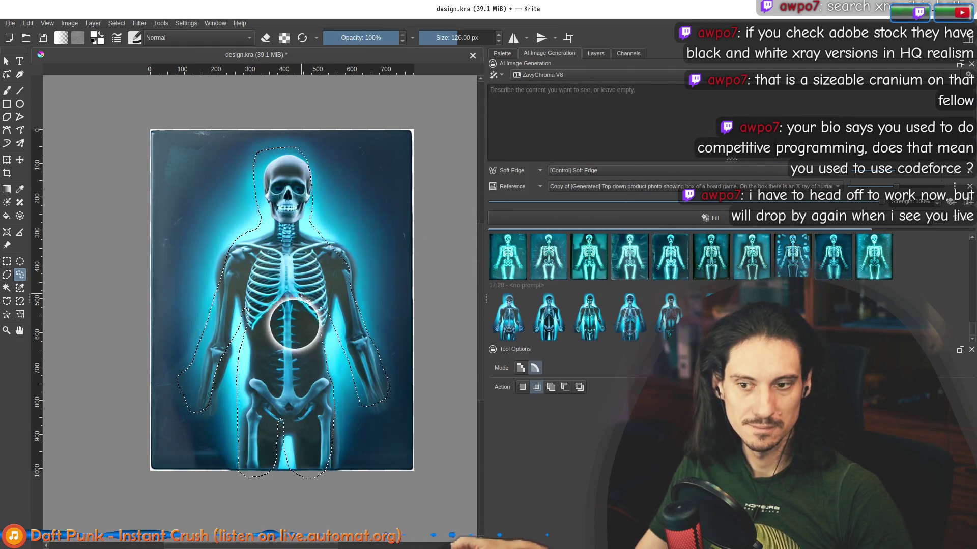
scroll(295, 324, "down", 2)
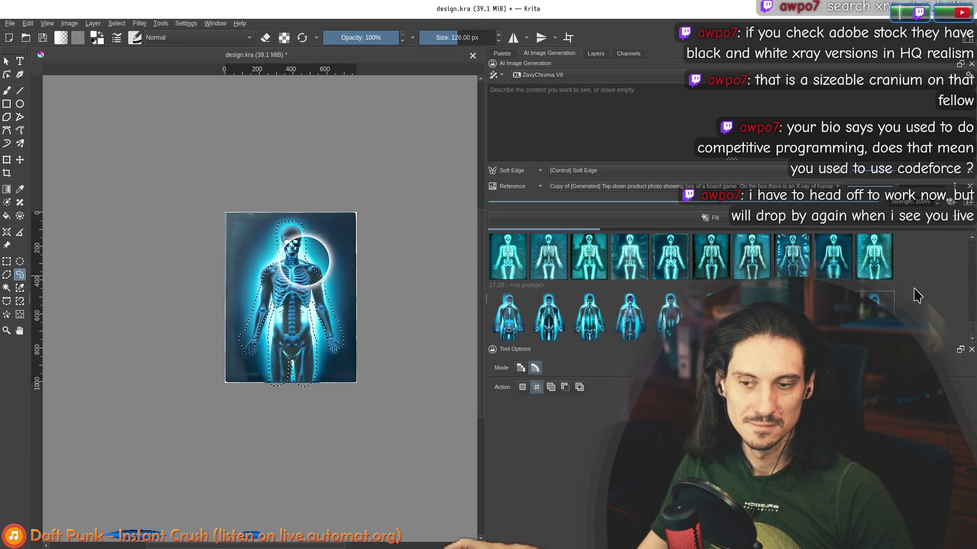
scroll(279, 324, "up", 2)
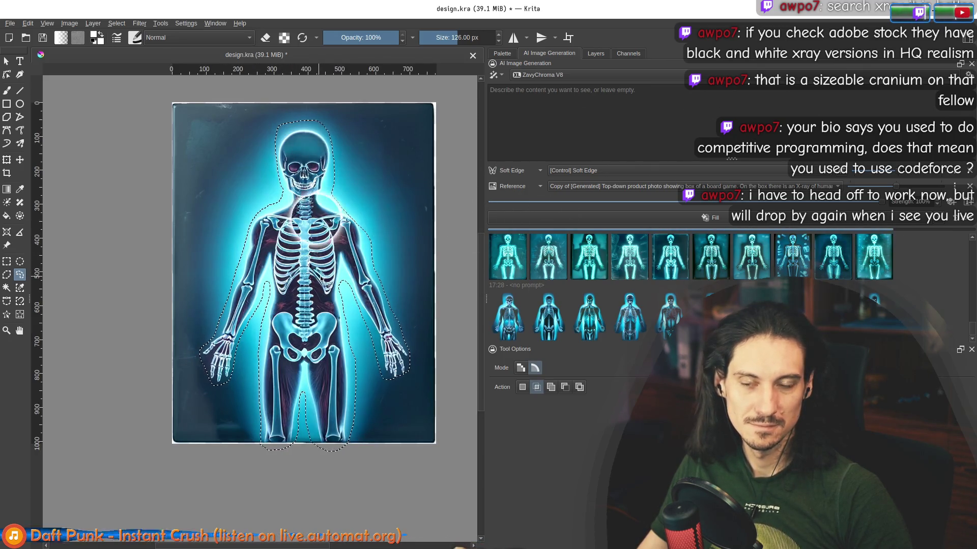
- Preview two of the new skeleton results on canvas and bring up the generation queue settings
left_click(512, 314)
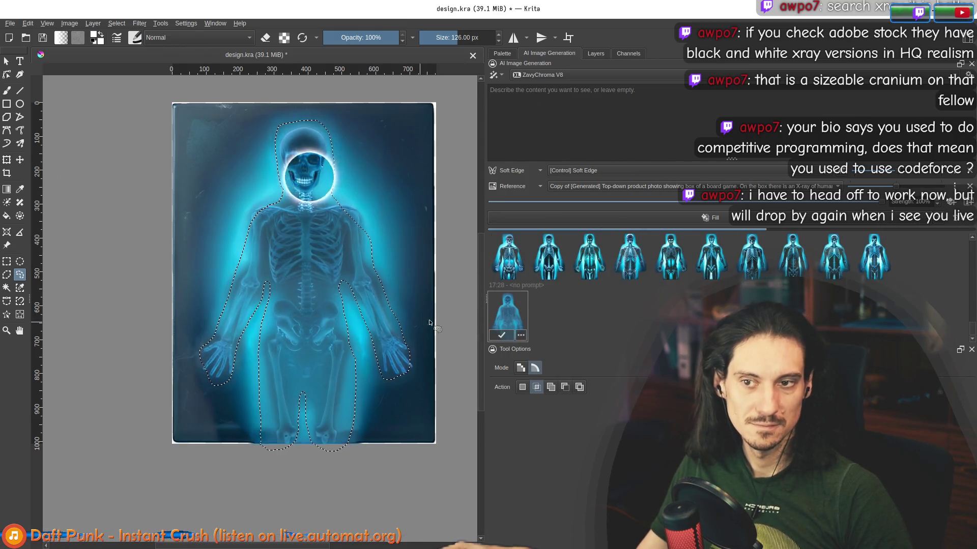
left_click(552, 322)
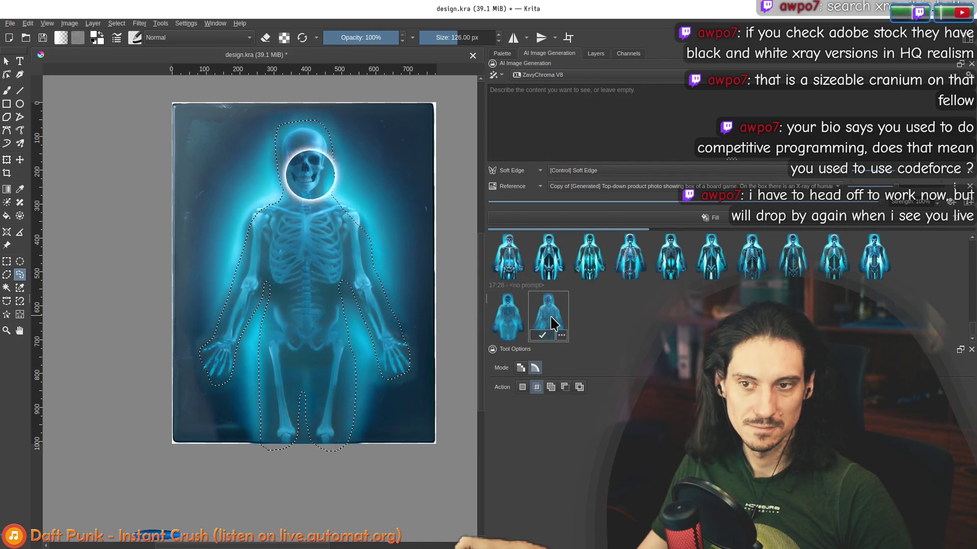
scroll(321, 229, "down", 2)
scroll(351, 248, "down", 3)
scroll(351, 244, "up", 5)
scroll(341, 269, "down", 7)
scroll(341, 269, "up", 2)
scroll(321, 263, "up", 2)
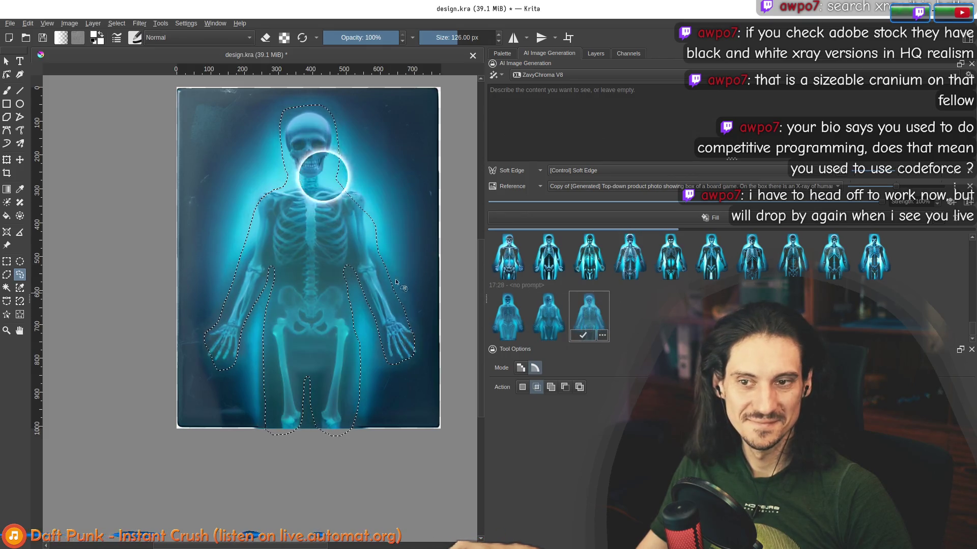
scroll(396, 282, "down", 2)
scroll(396, 281, "up", 2)
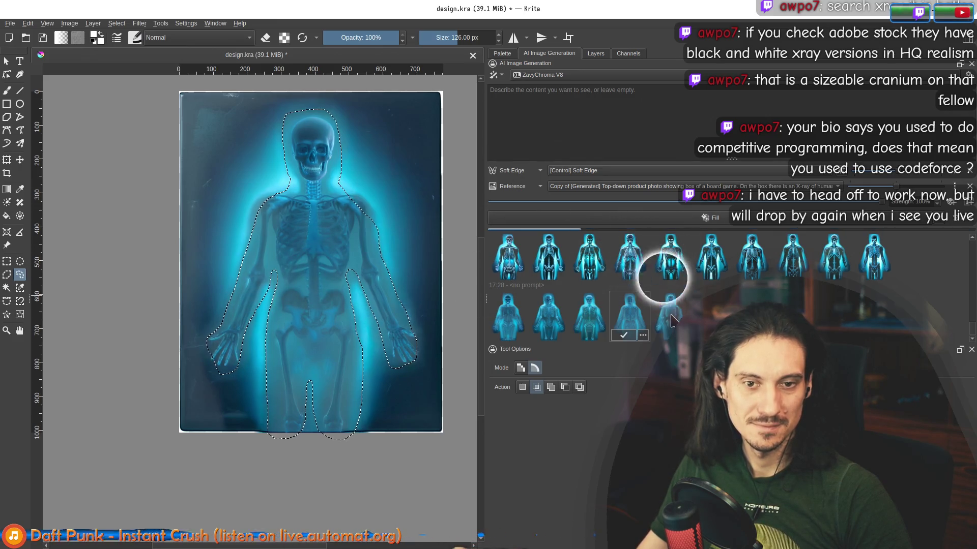
scroll(412, 316, "down", 1)
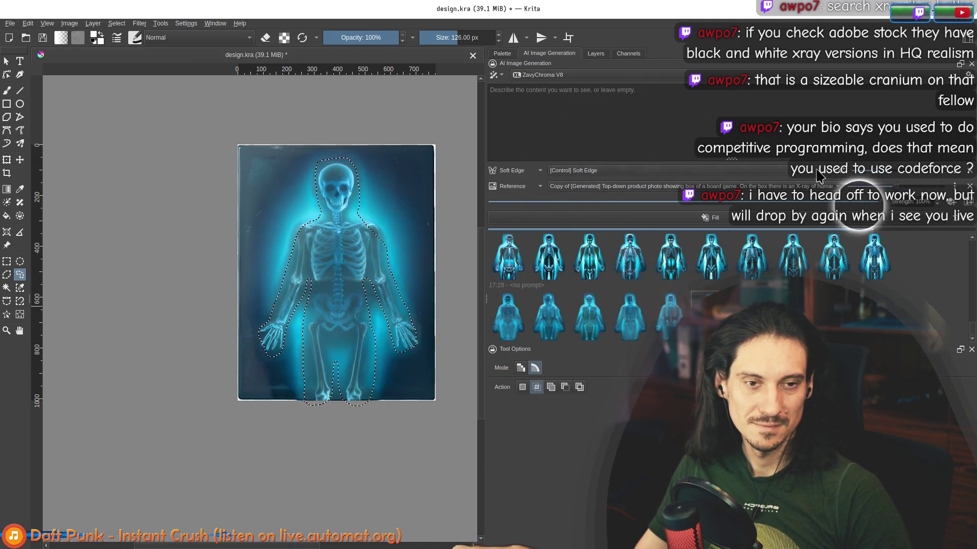
left_click(950, 217)
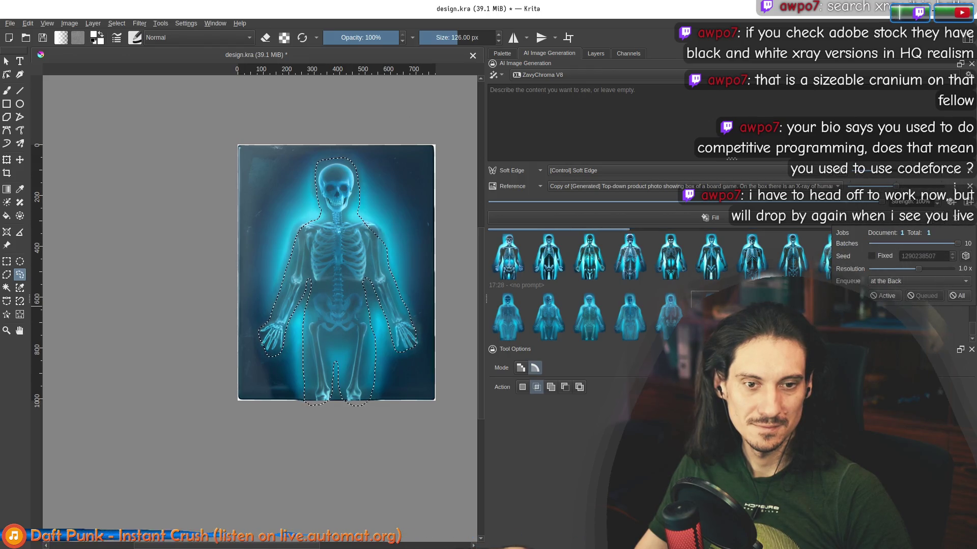
- Enter the prompt 'Glowing X-Ray image' and generate a new fill of the skeleton area
left_click(789, 227)
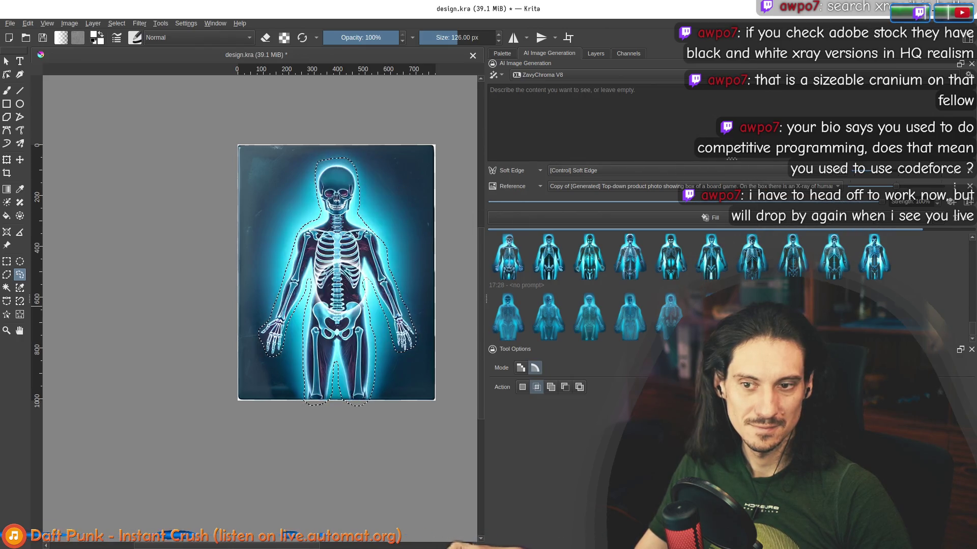
left_click(589, 288)
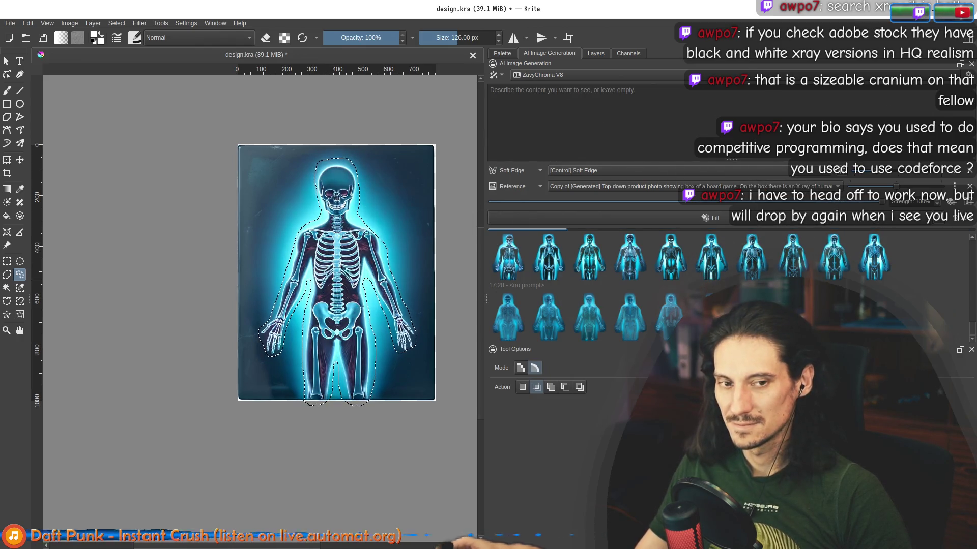
left_click(361, 233)
left_click(543, 118)
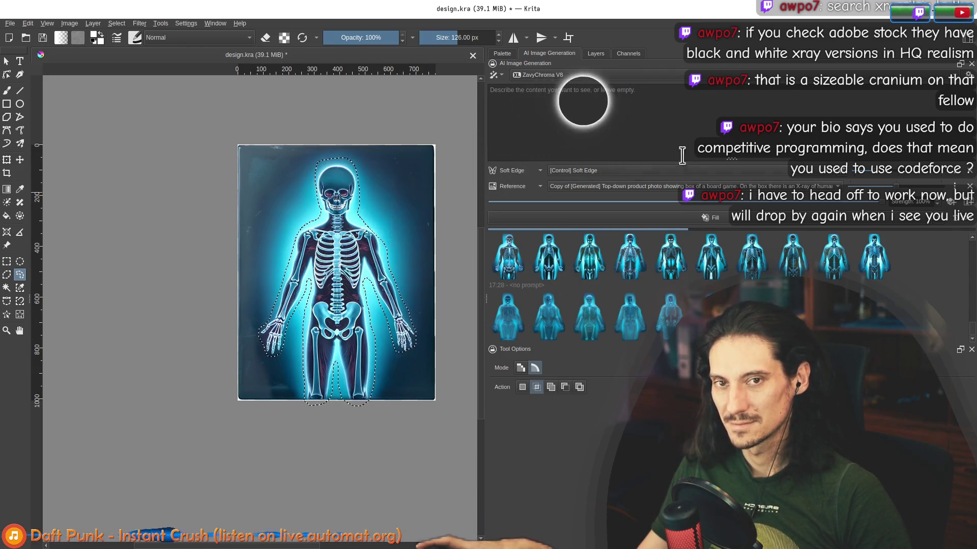
left_click(668, 294)
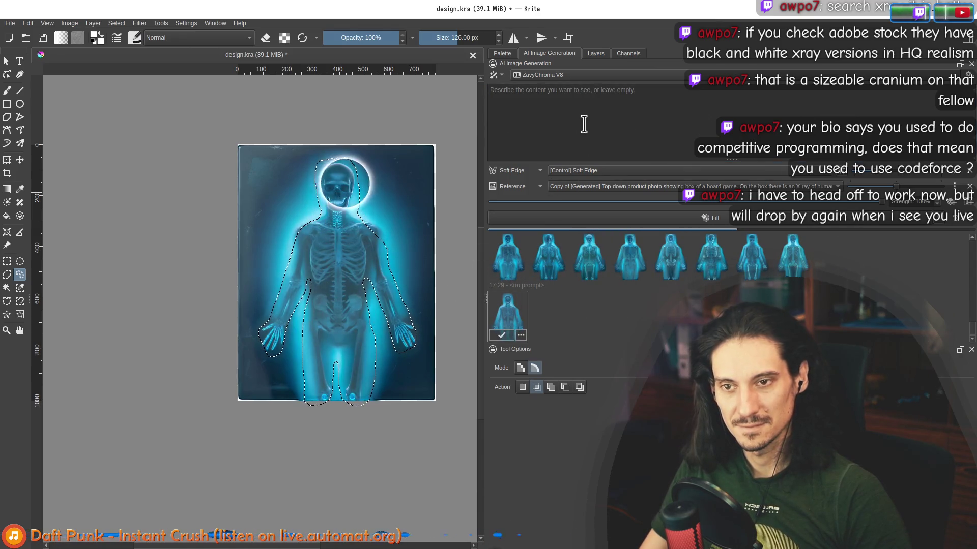
type("G")
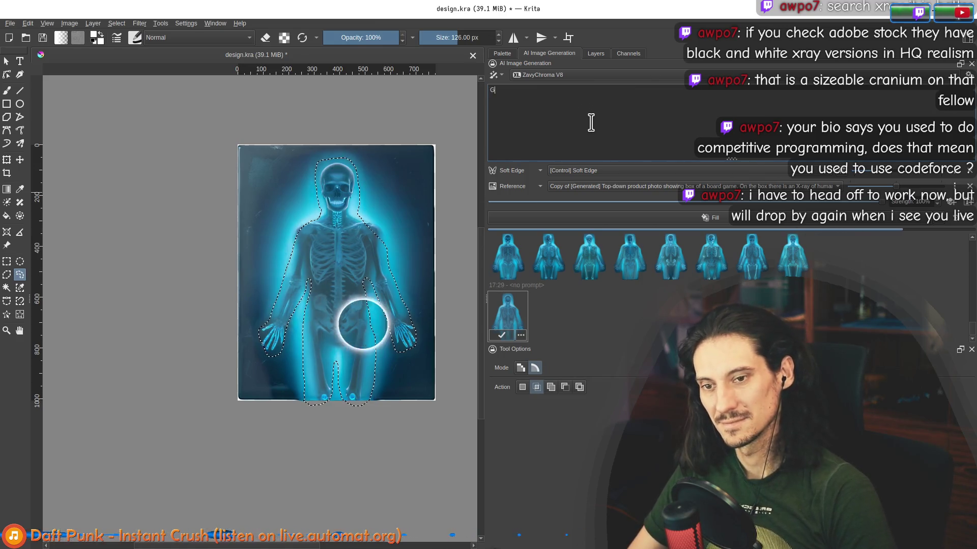
type("lowing X-Ra")
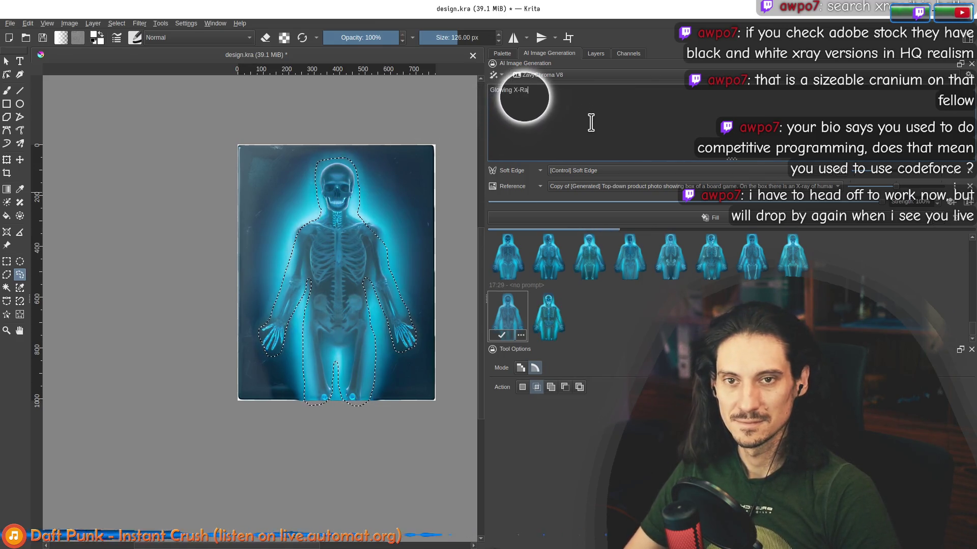
type("y image")
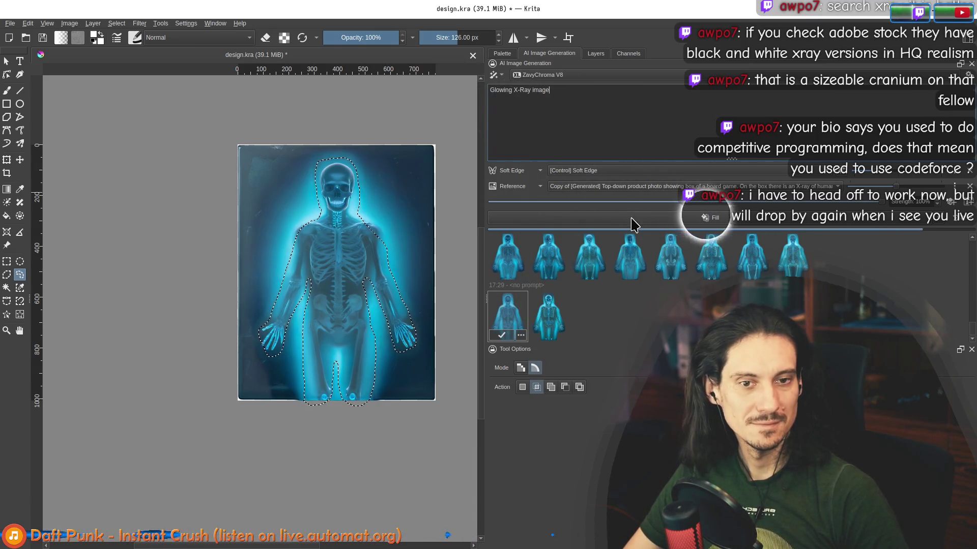
left_click(960, 219)
left_click(863, 262)
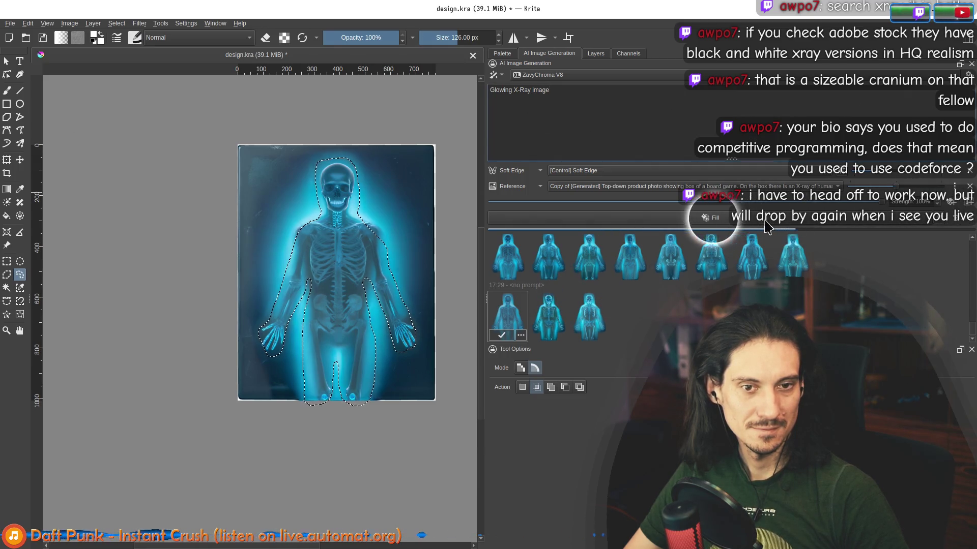
- Preview the new results, flipping between the brighter first result and the darker skeleton version
left_click(590, 316)
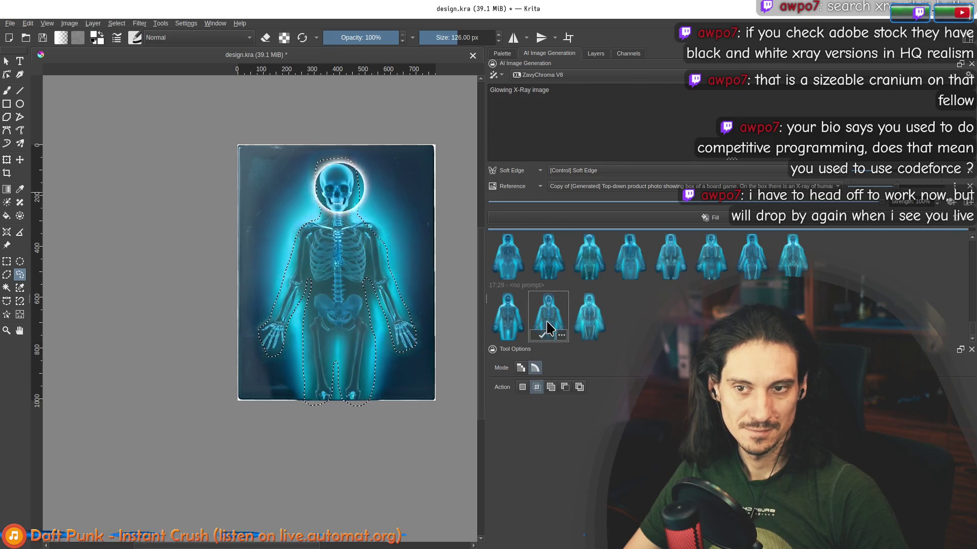
left_click(625, 321)
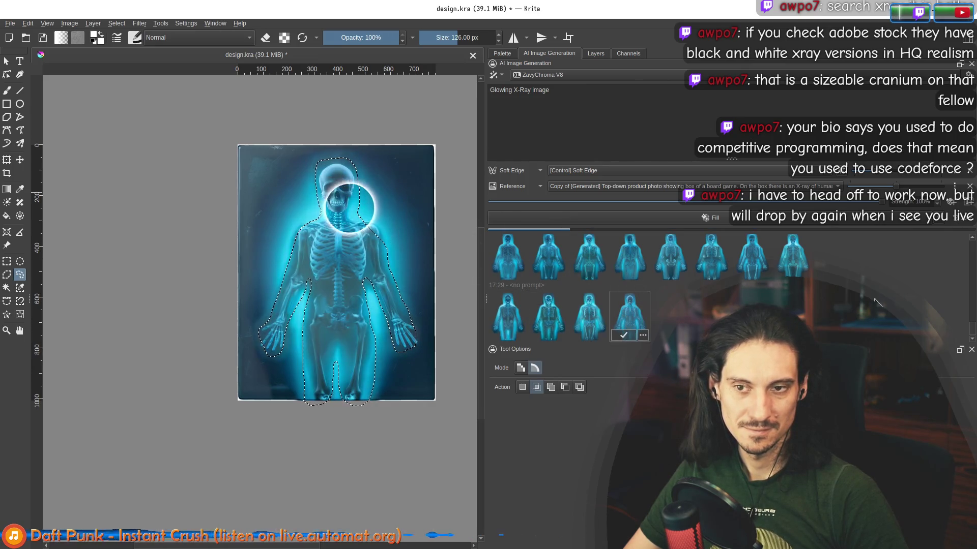
left_click(629, 263)
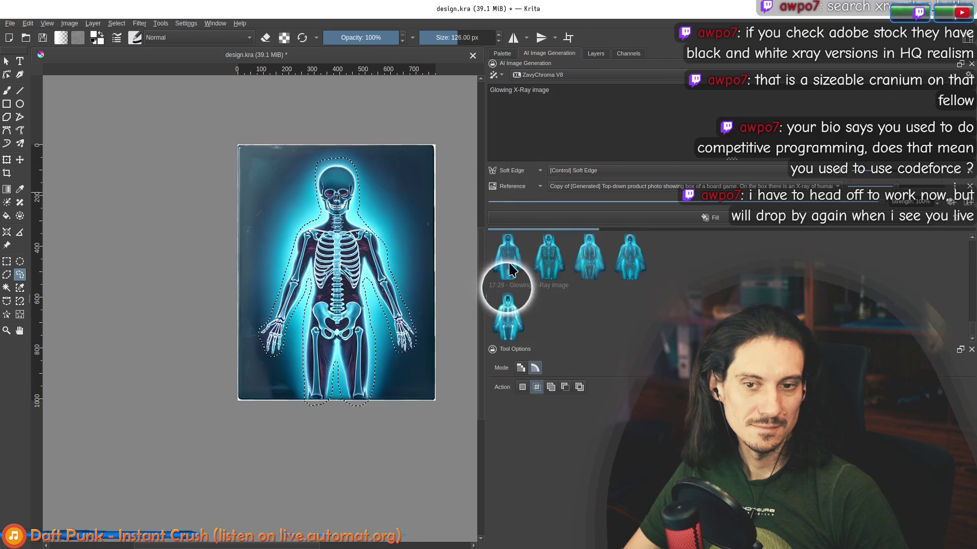
left_click(514, 329)
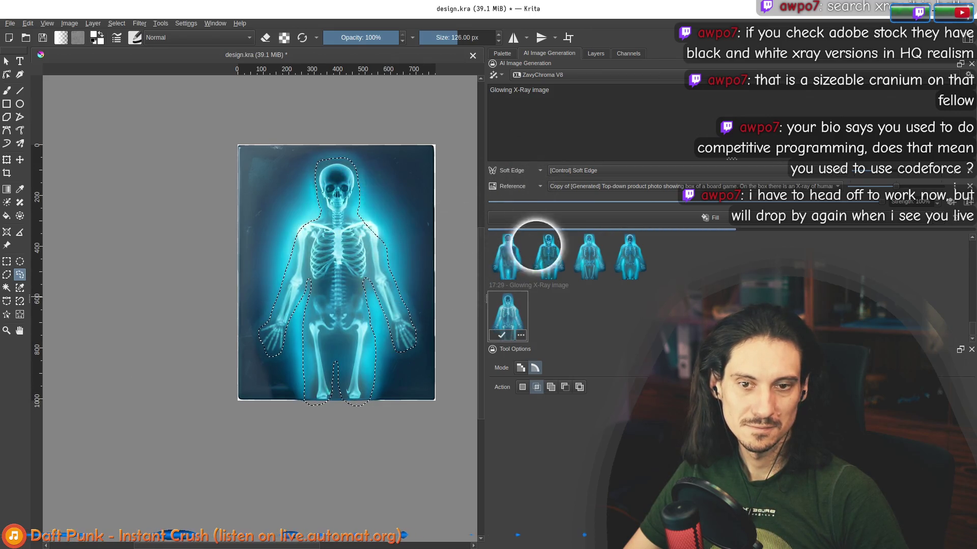
left_click(536, 246)
left_click(516, 330)
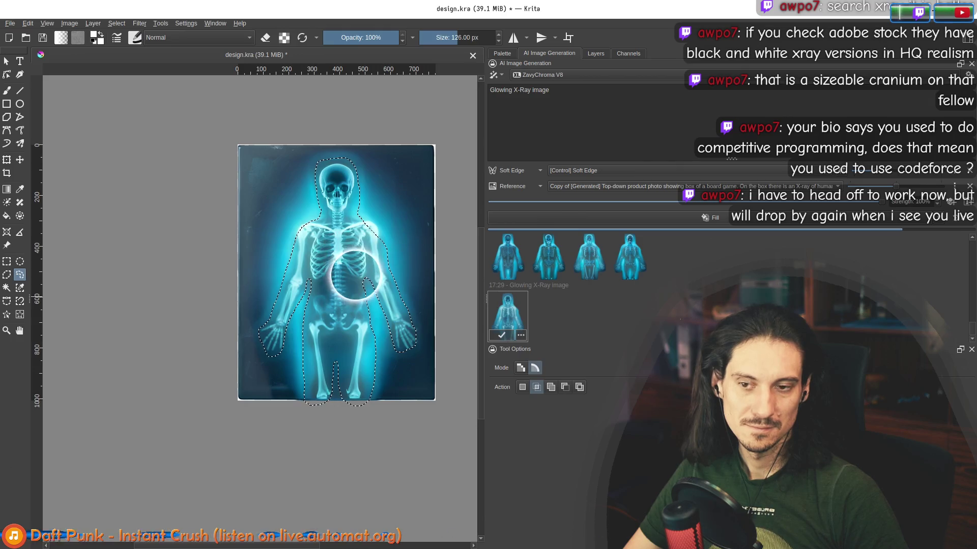
left_click(537, 246)
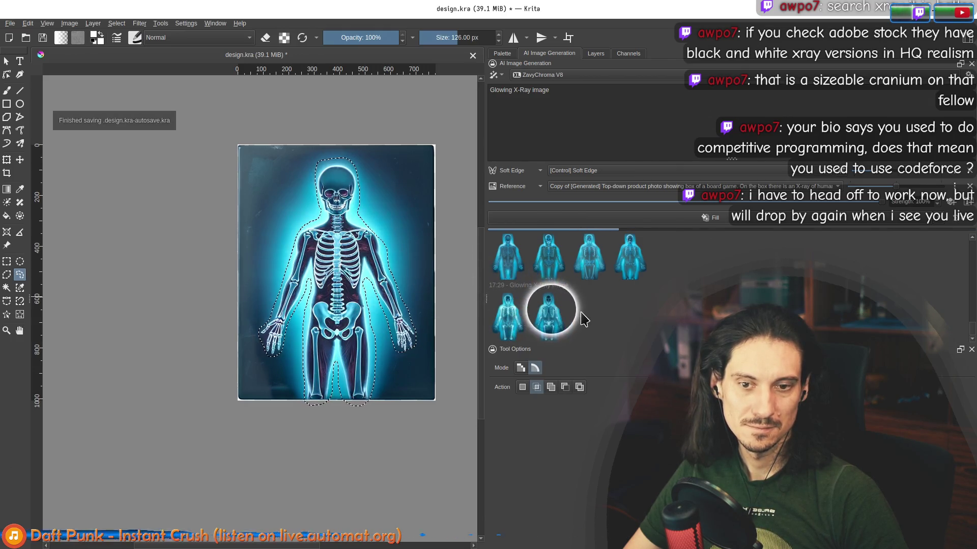
scroll(366, 264, "up", 3)
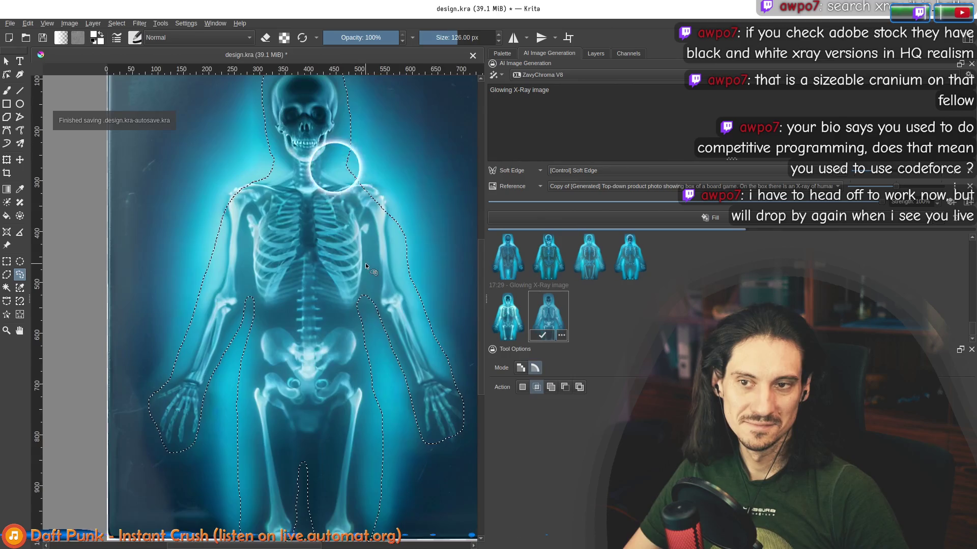
scroll(378, 256, "down", 2)
- Inspect the skeleton closely and compare the first, third and fourth results of the batch
left_click_drag(354, 278, 255, 288)
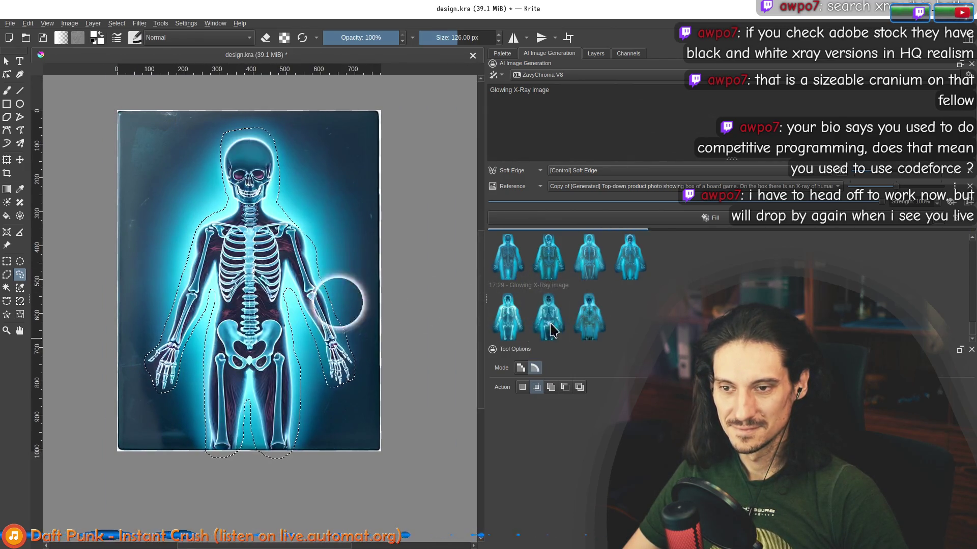
left_click(588, 324)
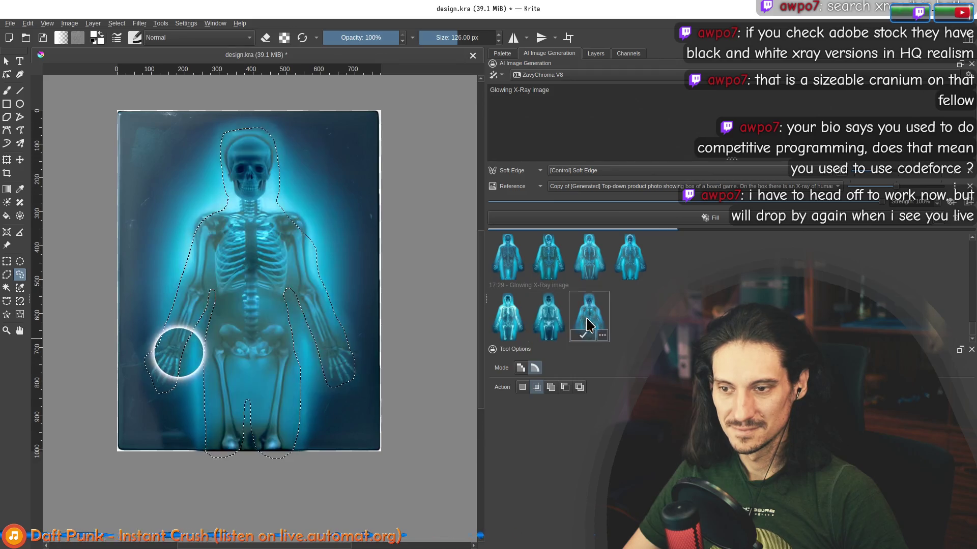
left_click(509, 327)
left_click(546, 320)
left_click(508, 321)
left_click(622, 324)
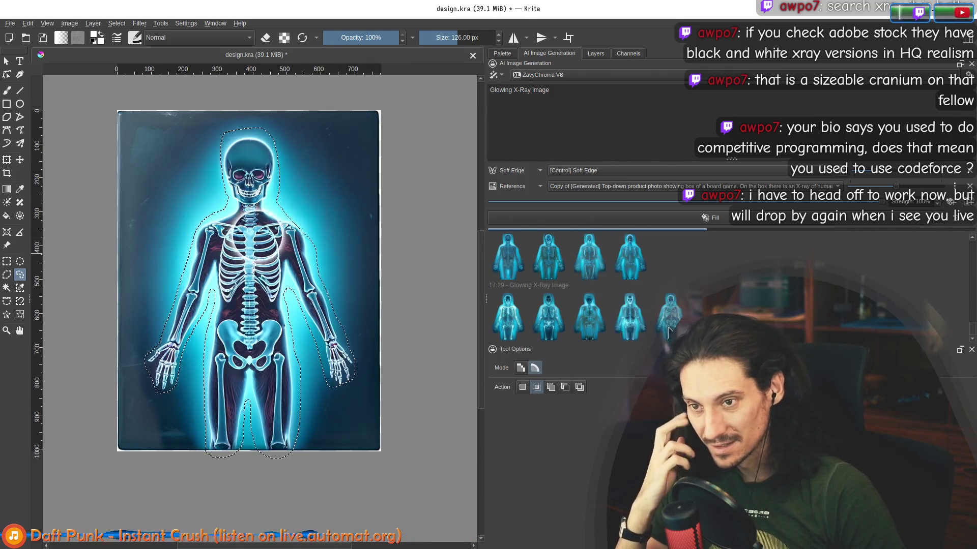
scroll(389, 320, "down", 3)
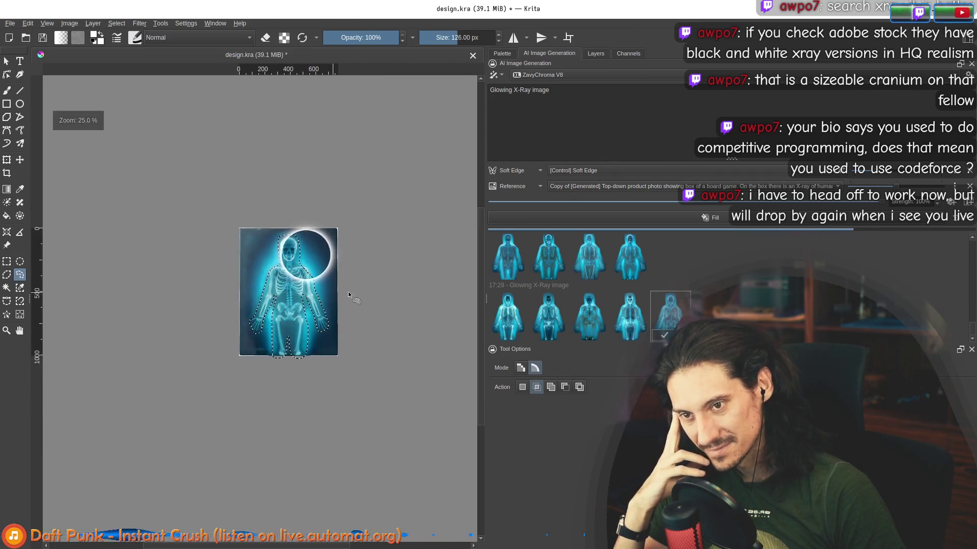
scroll(303, 283, "up", 2)
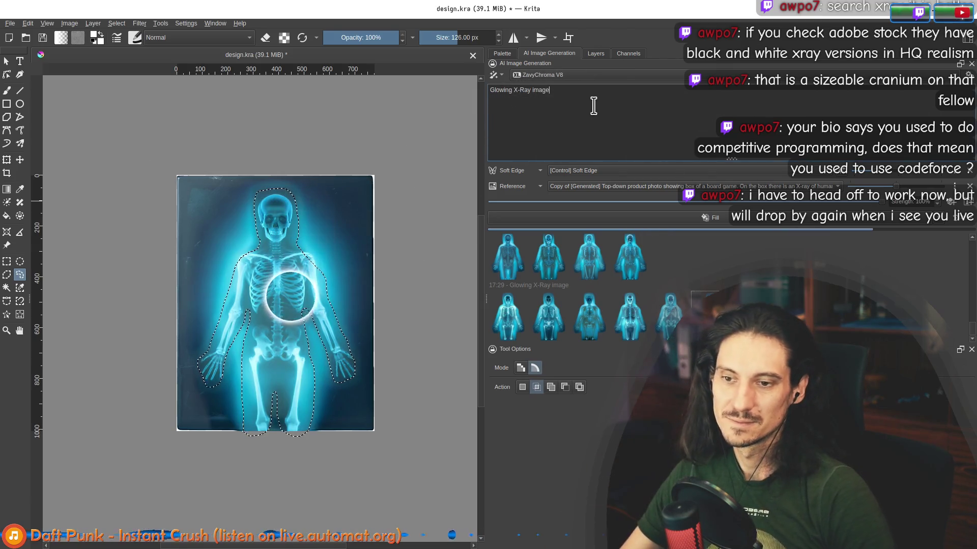
type(" showing a")
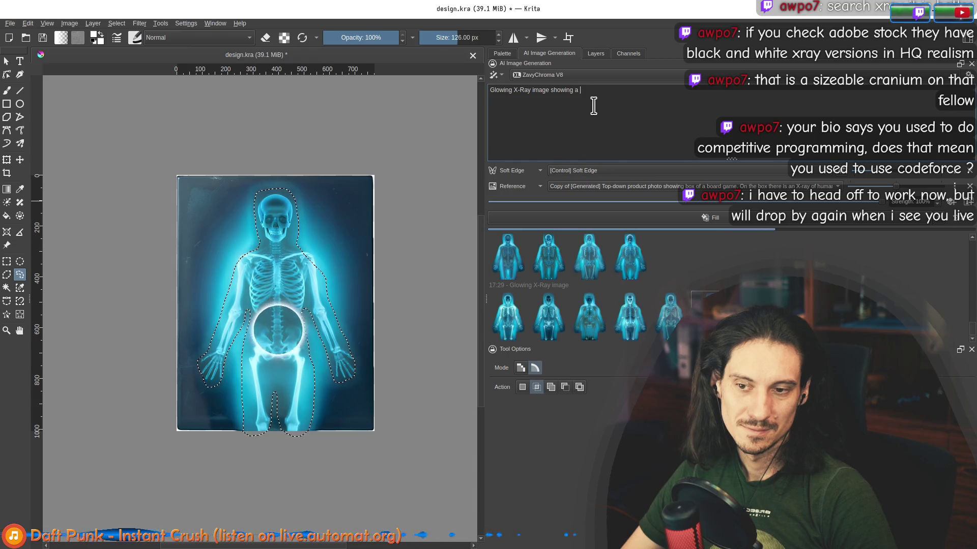
- Reword the prompt to 'skeleton glowing in light with a dark blue body', removing the leading 'Glowing'
key("ctrl+shift+Left")
key("ctrl+shift+Left")
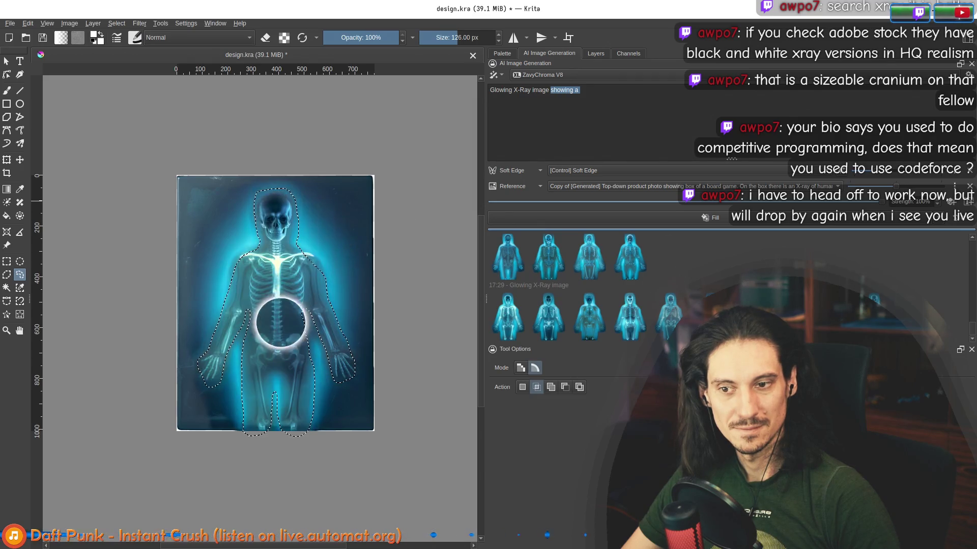
scroll(371, 368, "up", 5)
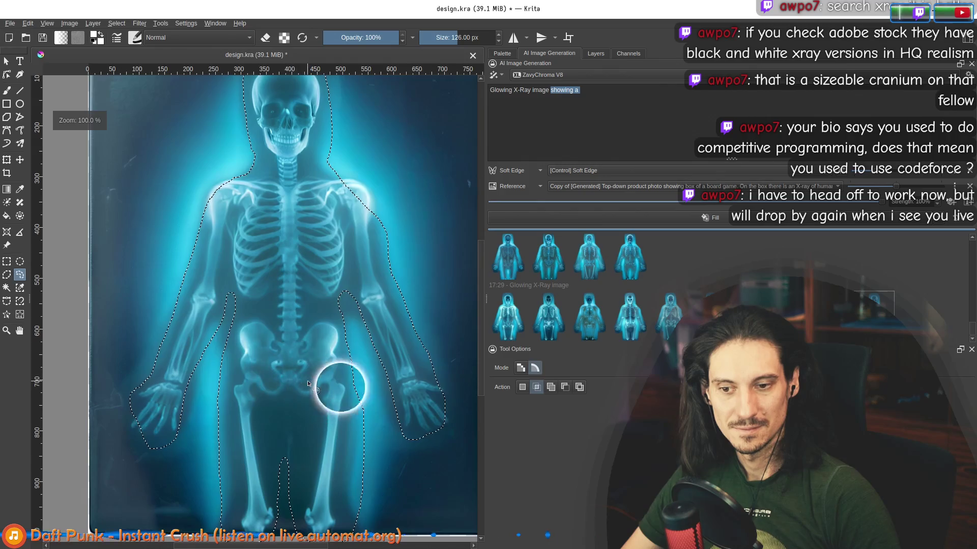
scroll(371, 367, "down", 5)
scroll(371, 367, "up", 1)
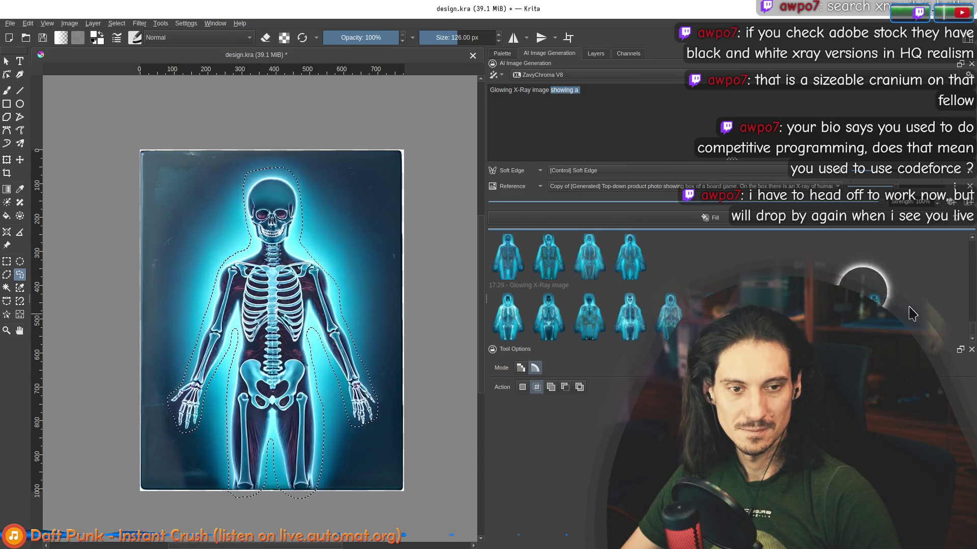
left_click(539, 92)
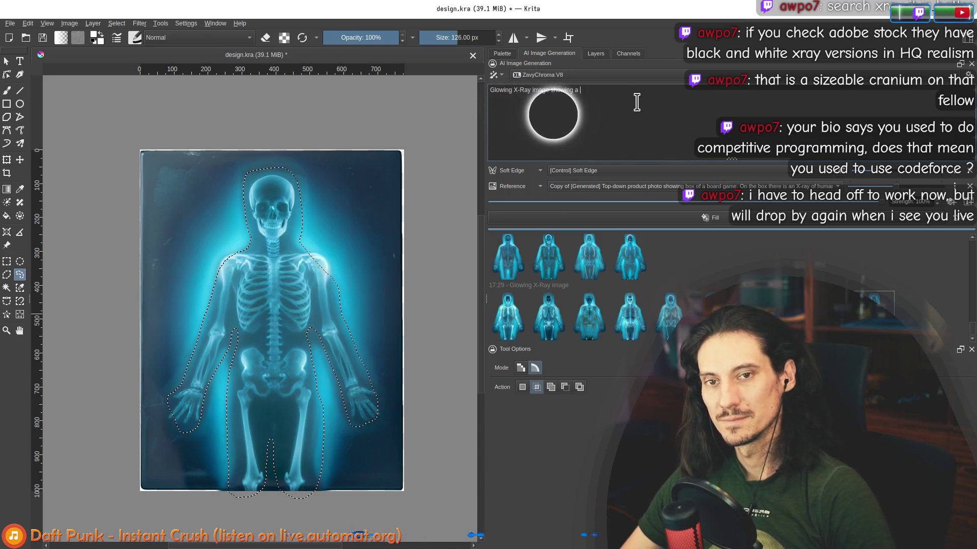
key("ctrl+shift+Left")
key("BackSpace")
type("skelet")
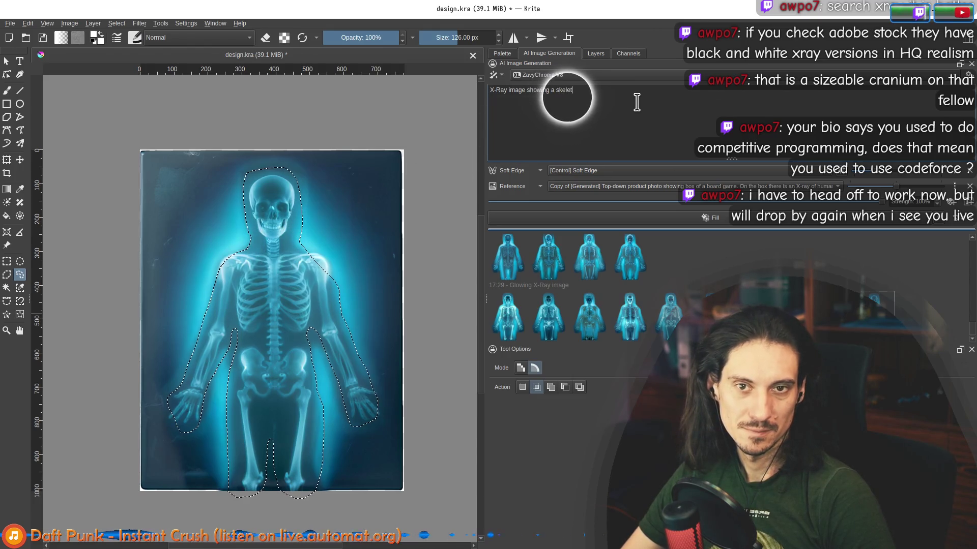
type("on g")
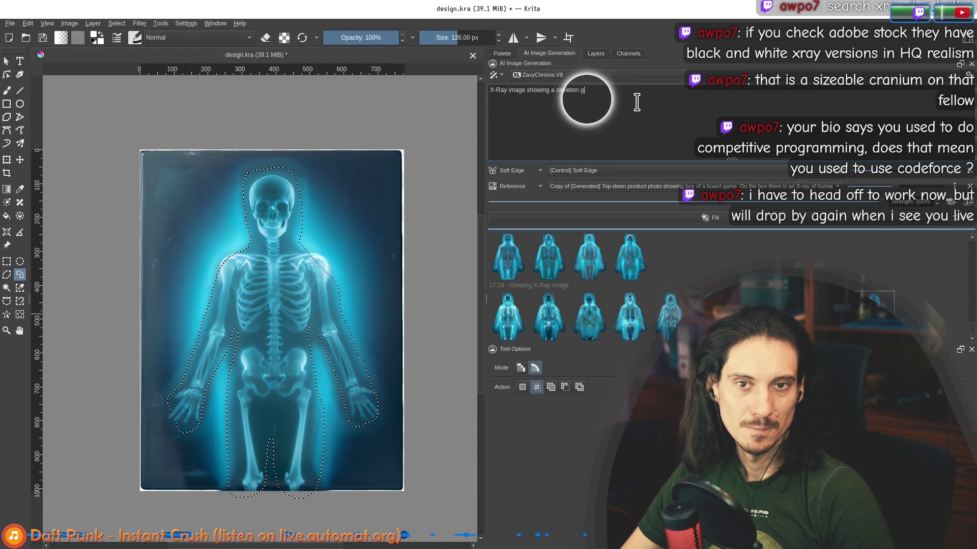
type("roing in light ")
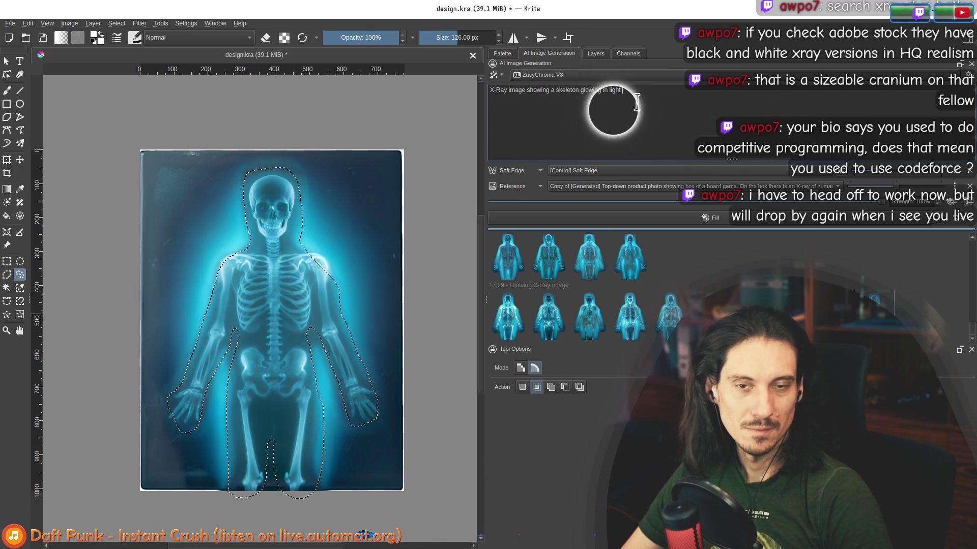
type("dark blo")
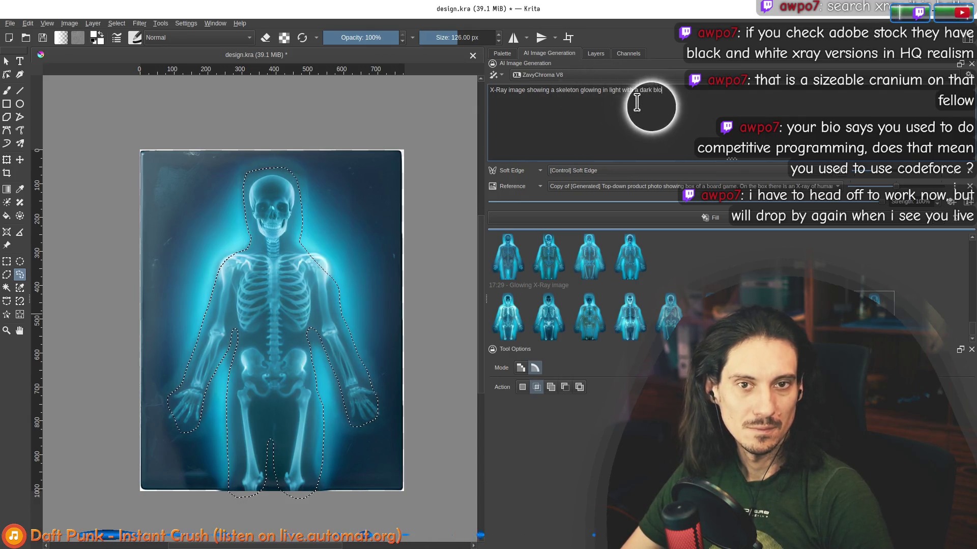
type("e body sil")
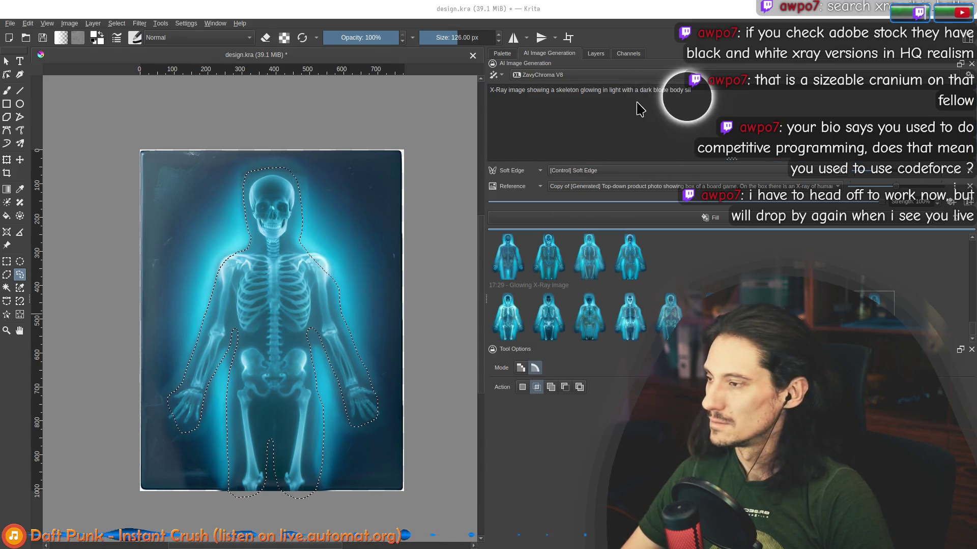
- Switch to the web browser and start a new tab
key("alt+Tab")
key("ctrl+t")
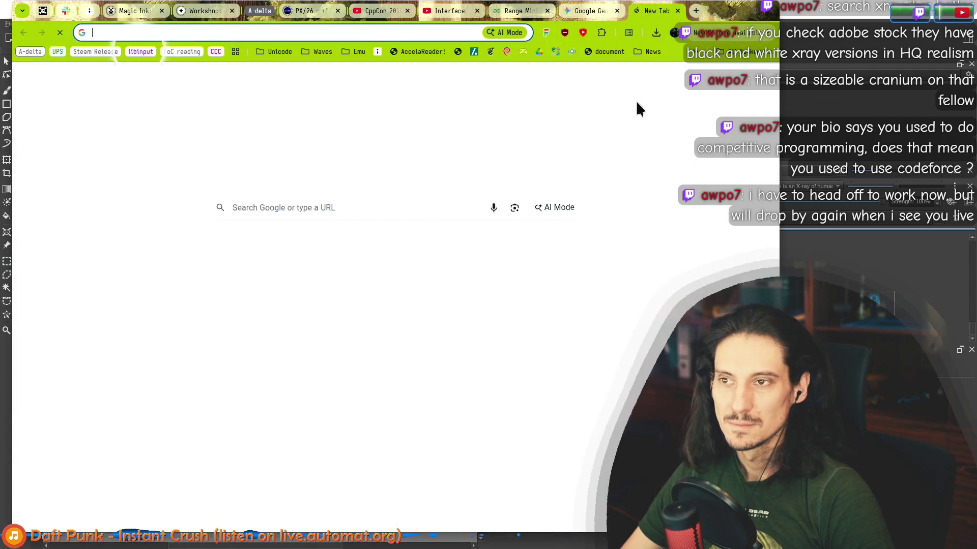
type("i")
- Google 'silhouette' to confirm its spelling, then return to the Krita prompt
key("BackSpace")
type("sil")
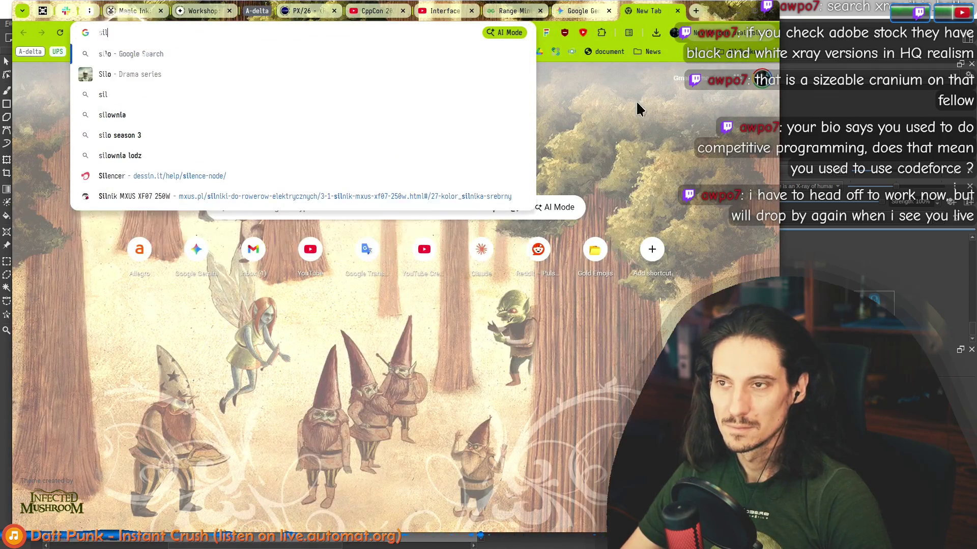
key("Down")
key("Return")
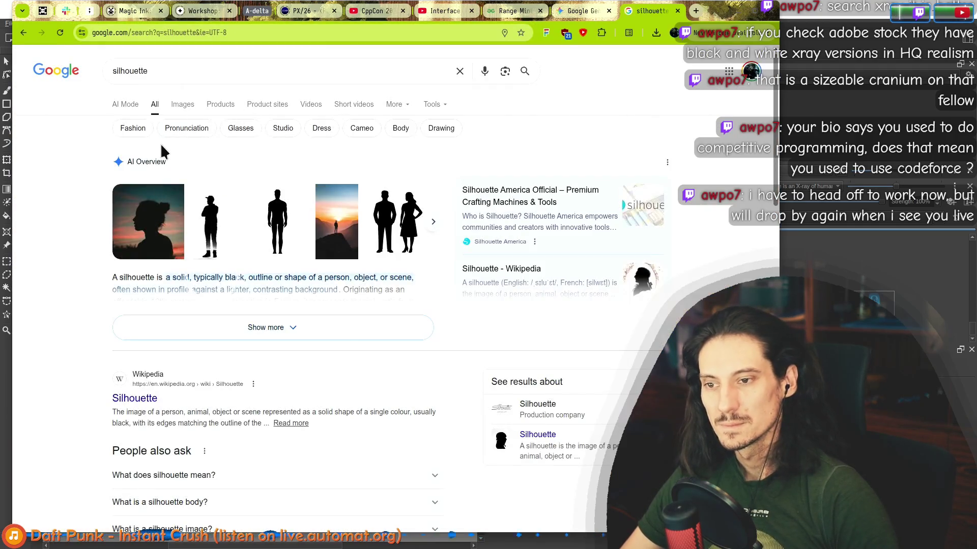
double_click(137, 75)
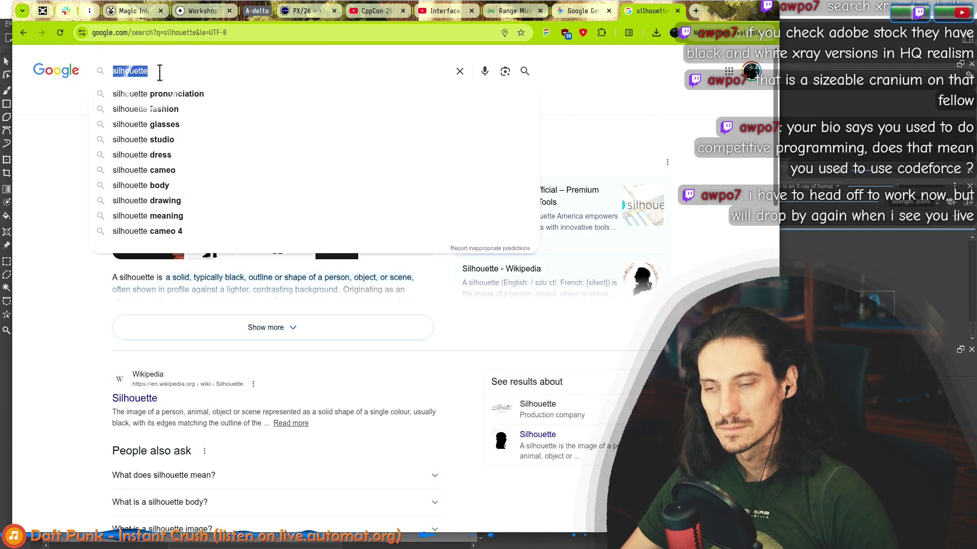
key("alt+Tab")
type("body silho")
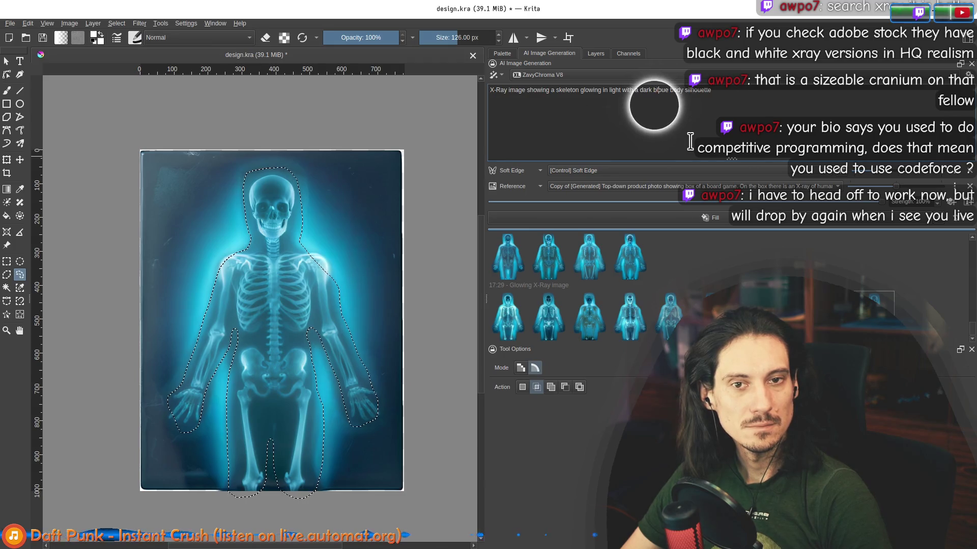
- Fix 'bluue' to 'blue', tidy the prompt end and insert '(also glowing)' before 'body silhouette'
left_click(660, 91)
key("BackSpace")
key("End")
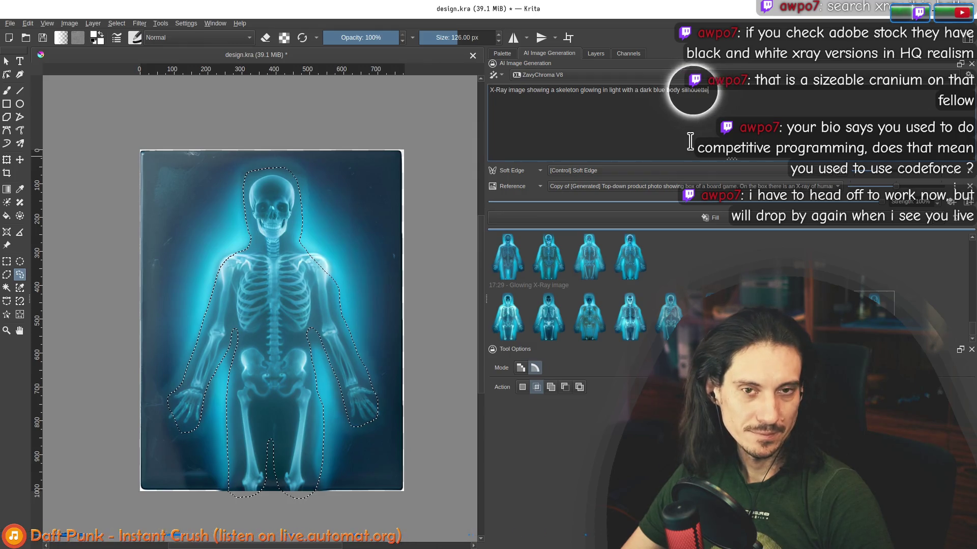
type("a")
key("BackSpace")
key("BackSpace")
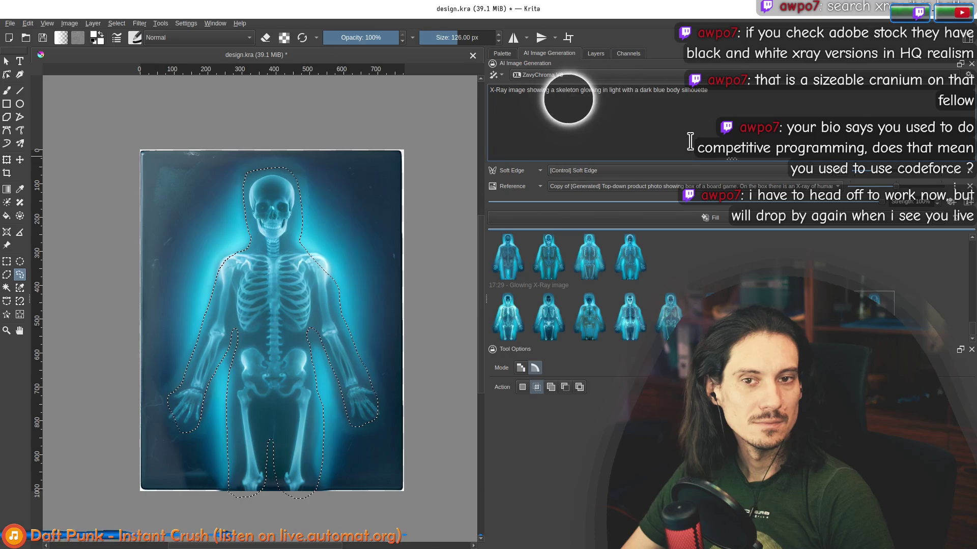
left_click(493, 90)
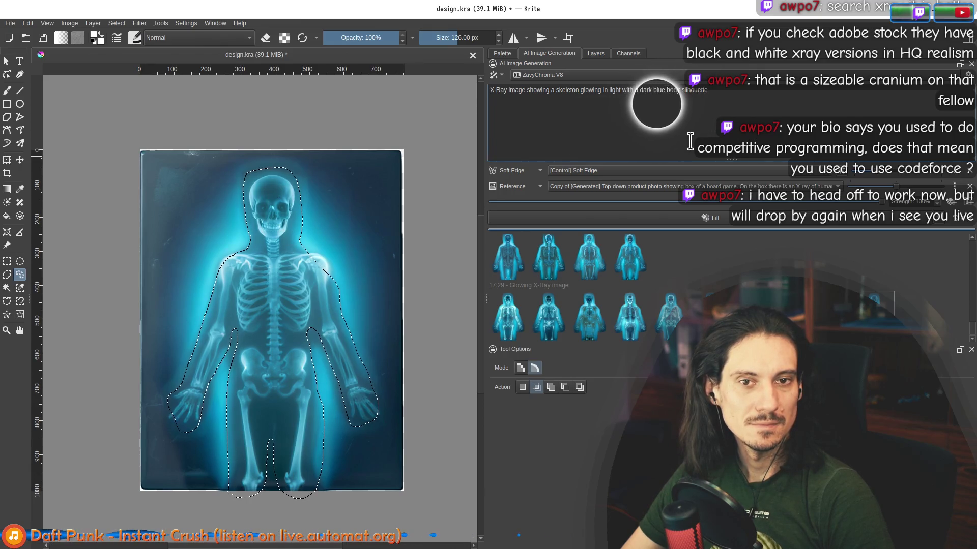
type("(also glowing)")
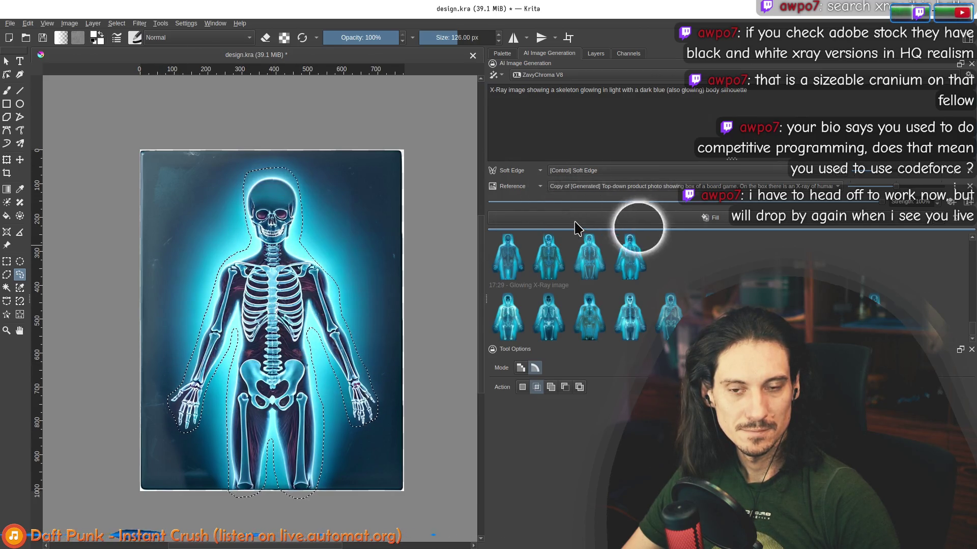
left_click(544, 75)
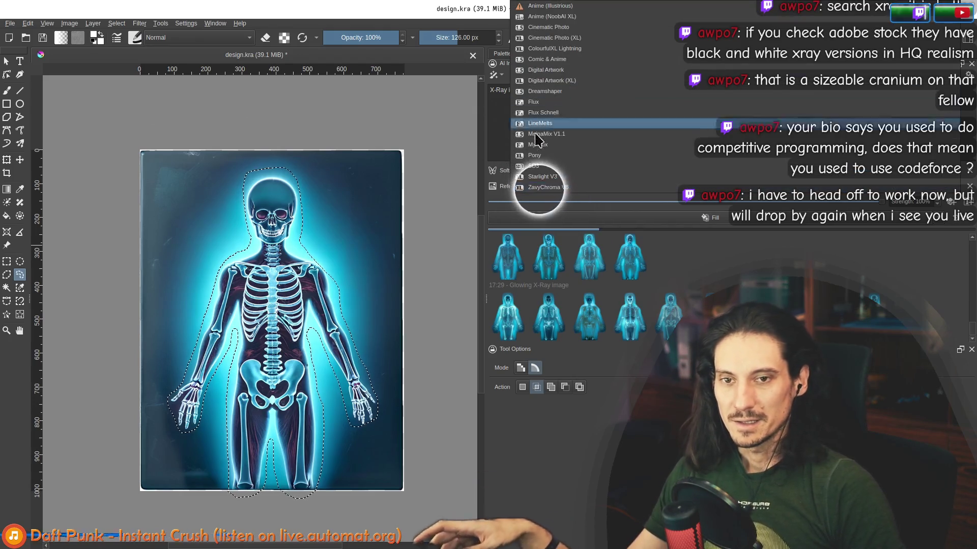
- Switch the model to Starlight V3 and preview the first three generated results
left_click(542, 181)
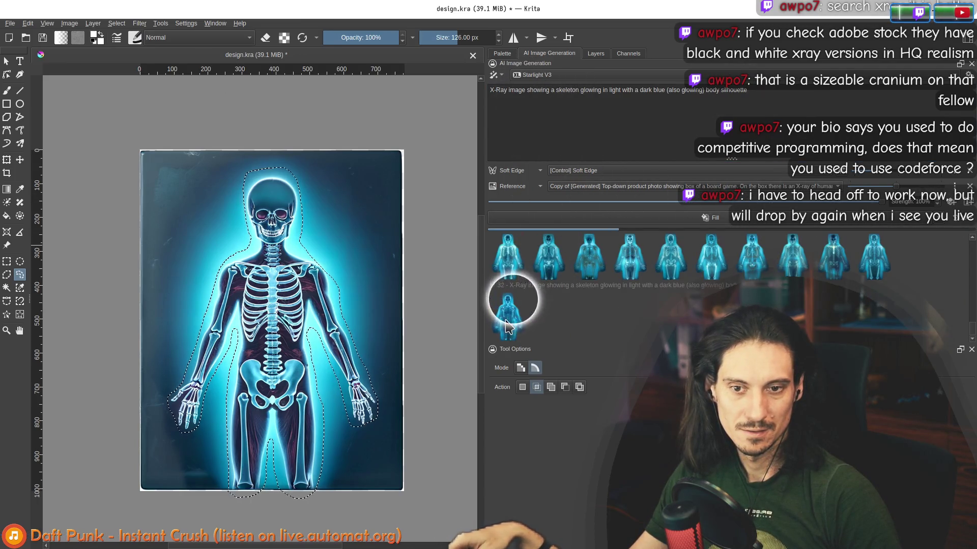
left_click(505, 321)
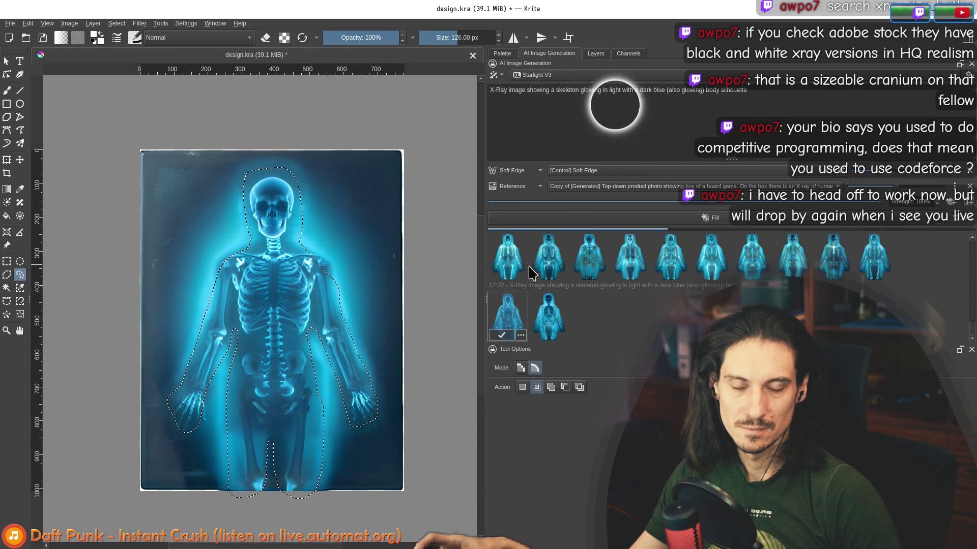
left_click(547, 311)
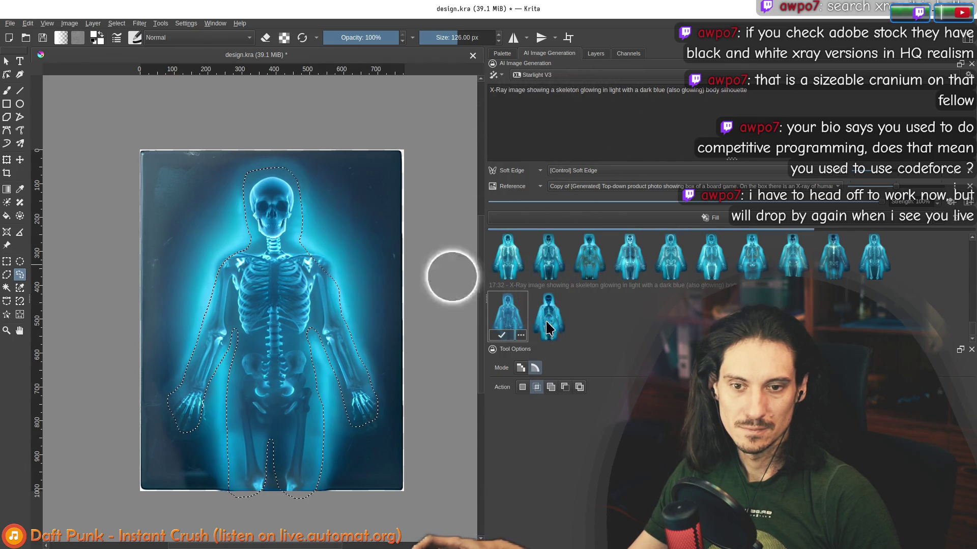
scroll(378, 308, "down", 1)
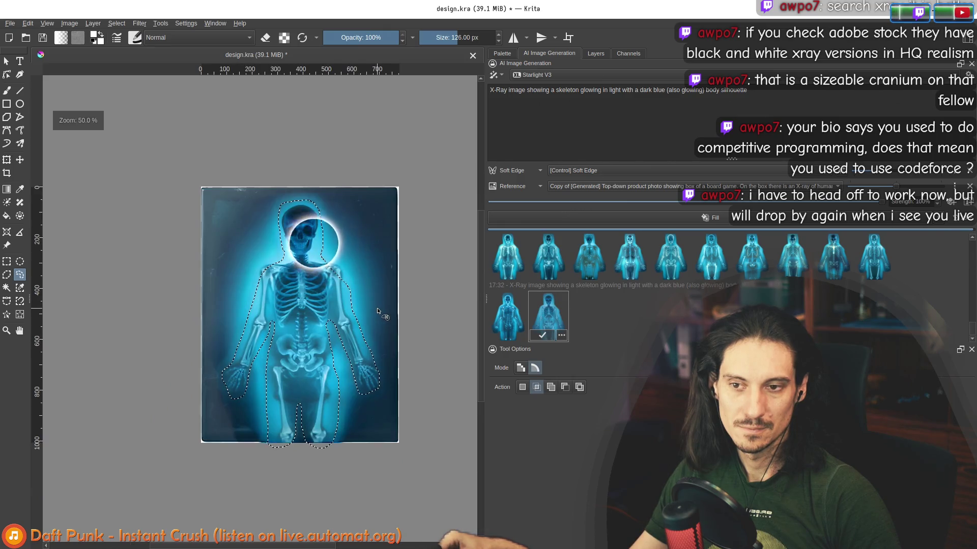
left_click(588, 315)
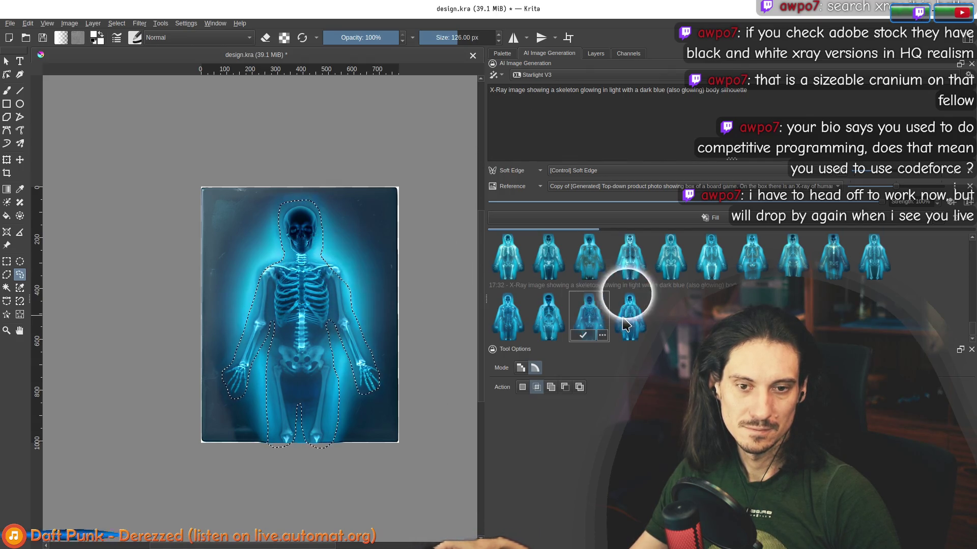
- Compare the second, brighter first and newest skeleton variations on the canvas
left_click(589, 321)
left_click(553, 322)
left_click(507, 316)
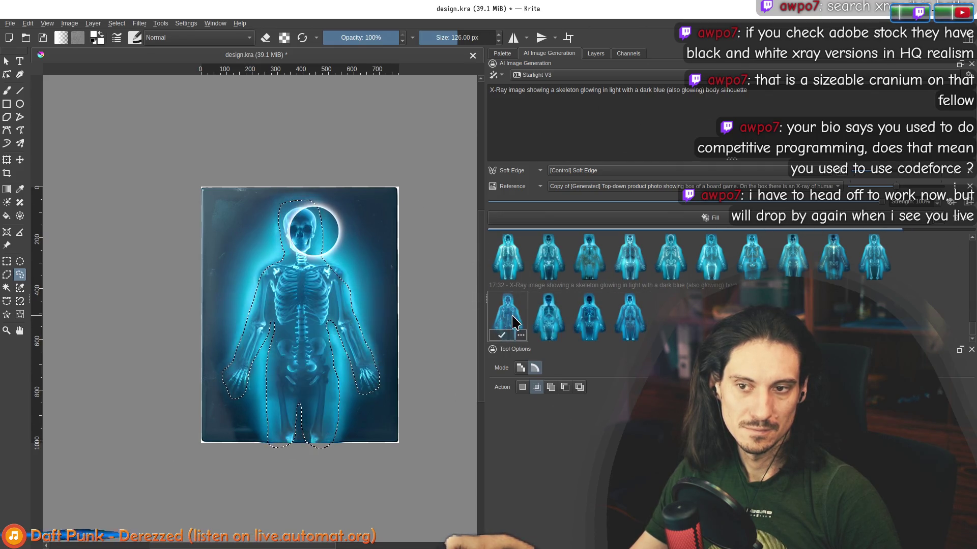
left_click(507, 267)
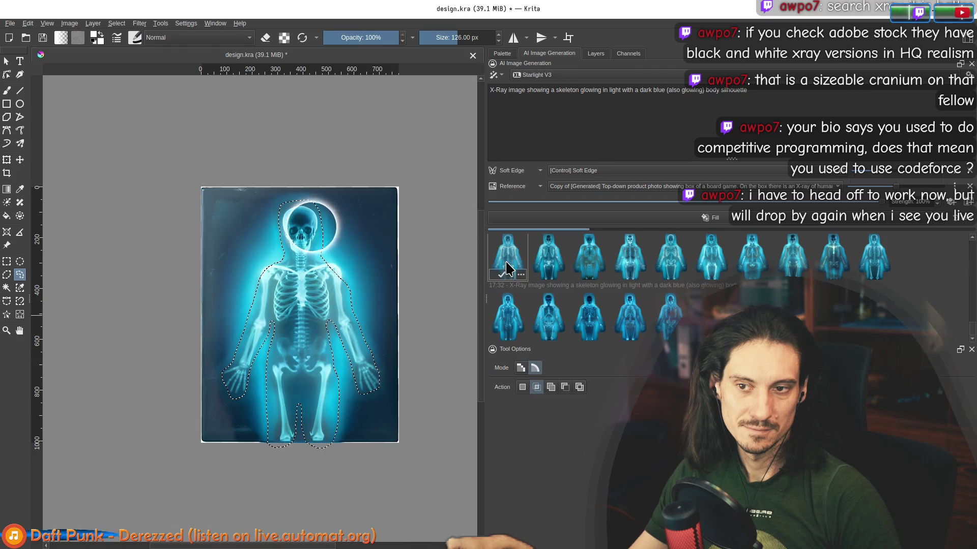
left_click(670, 317)
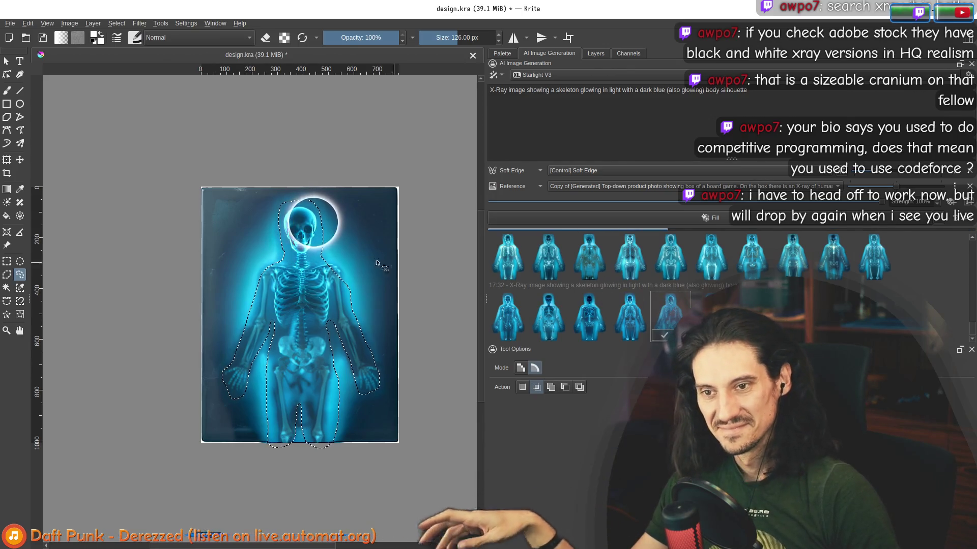
scroll(301, 230, "up", 3)
scroll(317, 231, "up", 2)
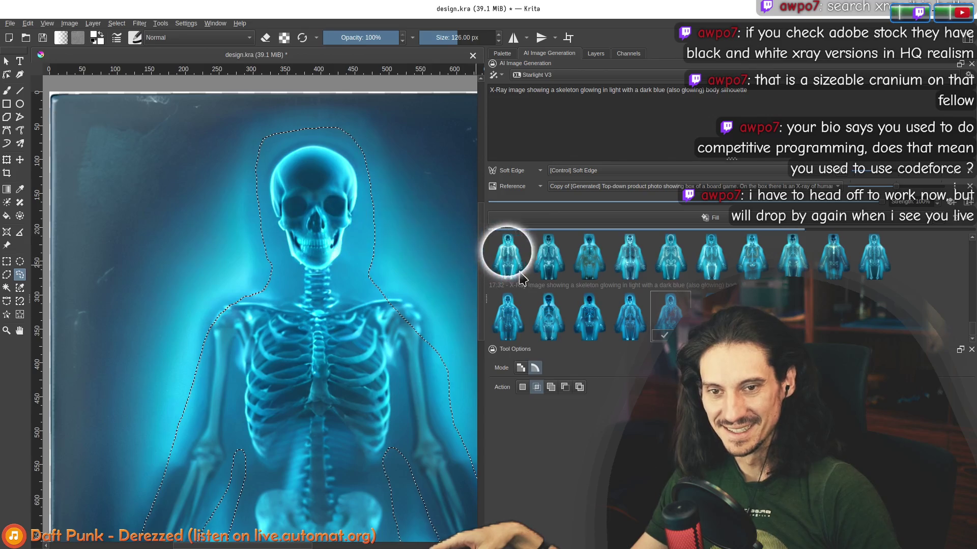